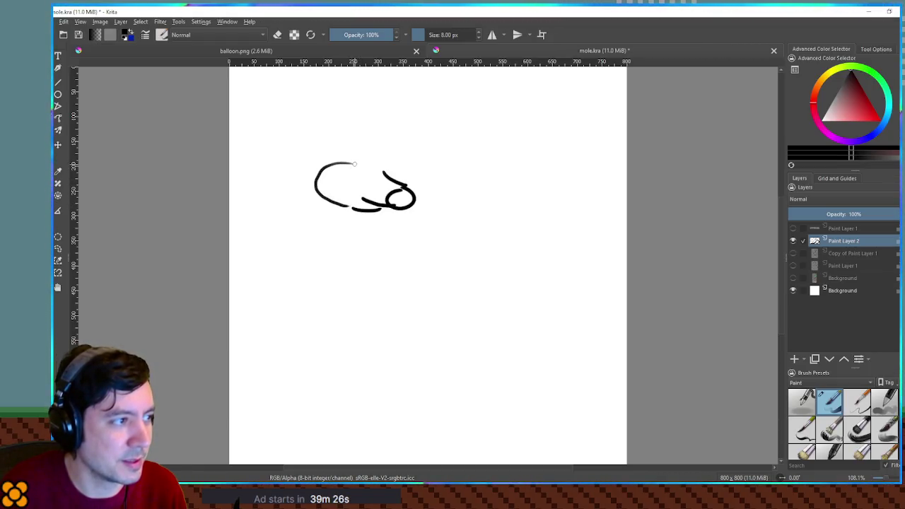
Draw the two goggle ovals on the head, redrawing and thickening the right goggle's top
mouse_move(330, 141)
left_mouse_down()
mouse_move(355, 168)
mouse_move(346, 139)
mouse_move(368, 168)
mouse_move(380, 167)
mouse_move(364, 145)
mouse_move(385, 172)
mouse_move(381, 136)
mouse_move(325, 131)
mouse_move(327, 170)
mouse_move(355, 162)
mouse_move(336, 133)
mouse_move(320, 167)
mouse_move(352, 164)
left_mouse_up()
key("ctrl+z")
key("ctrl+z")
key("ctrl+z")
key("ctrl+z")
key("ctrl+z")
mouse_move(365, 133)
left_mouse_down()
mouse_move(383, 134)
mouse_move(317, 133)
mouse_move(309, 163)
left_mouse_up()
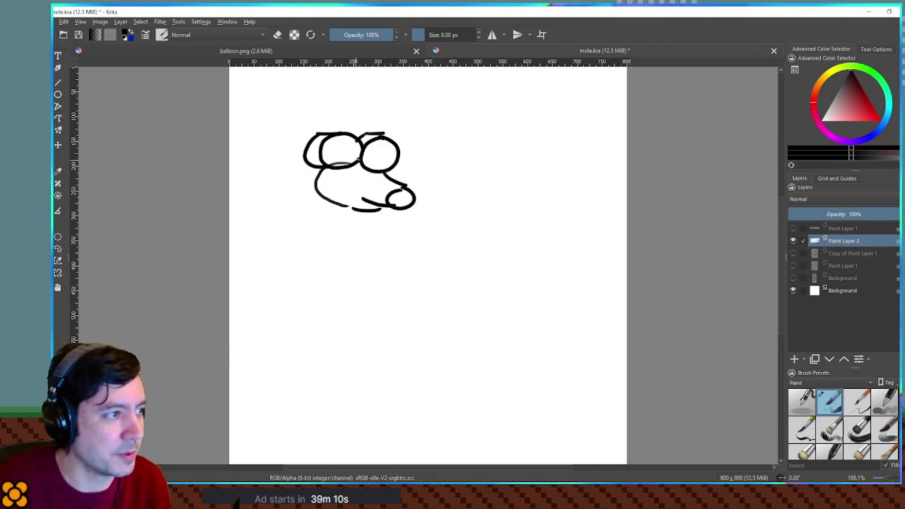
left_click_drag(369, 135, 383, 132)
key("e")
key("e")
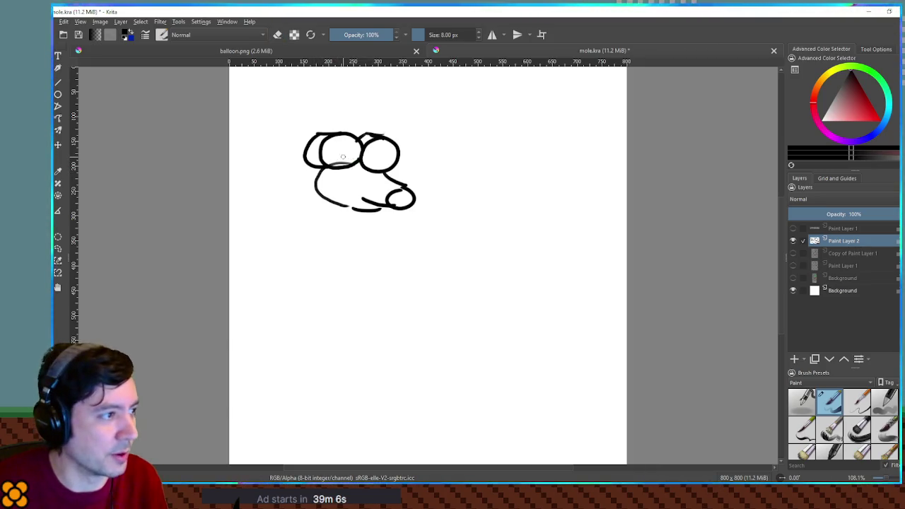
key("e")
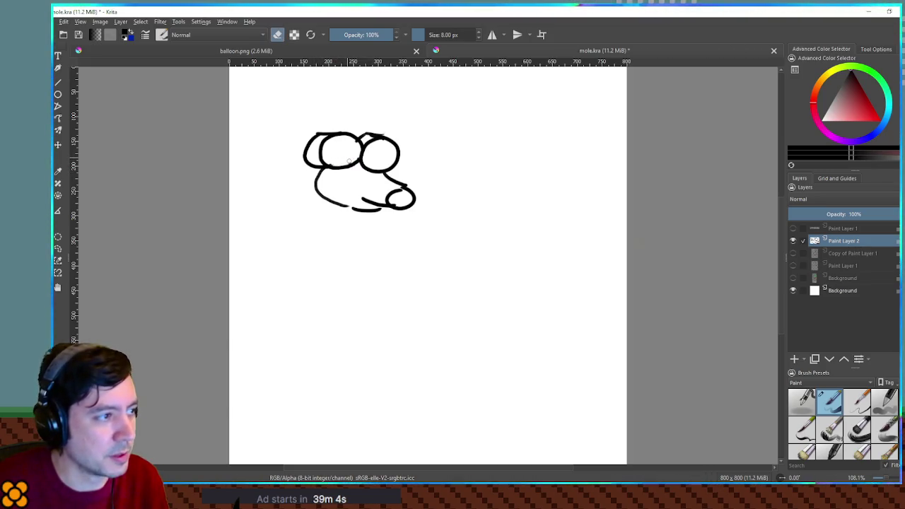
key("e")
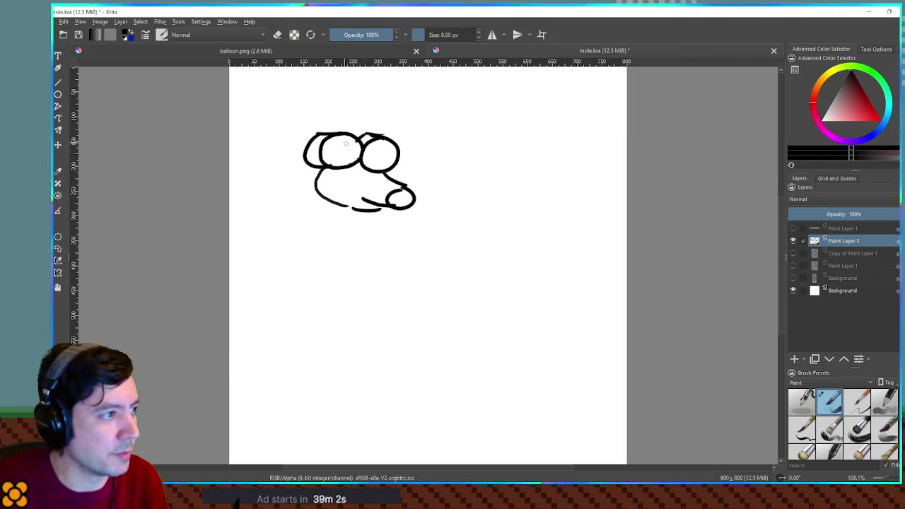
Paint grey lenses in both goggles, thicken the left goggle and head edge, and trim the outline
mouse_move(336, 143)
left_mouse_down()
mouse_move(391, 148)
mouse_move(351, 150)
left_mouse_up()
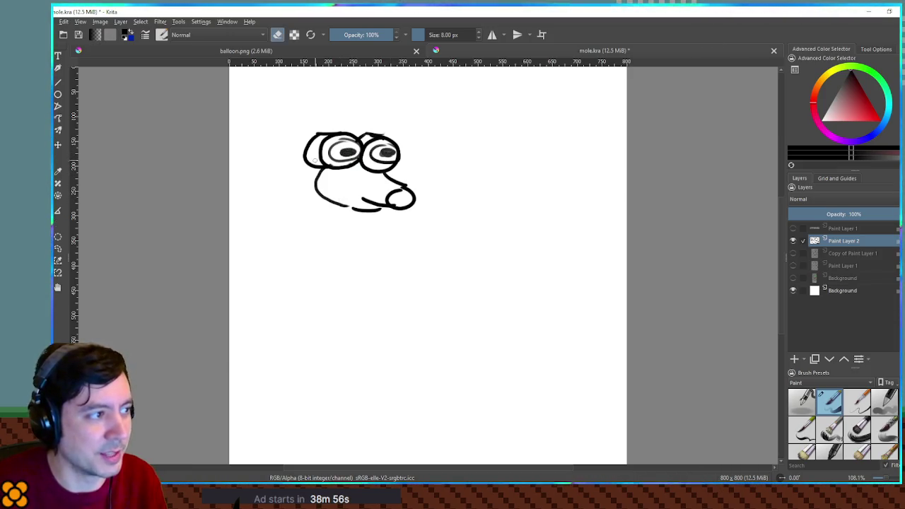
left_click_drag(333, 168, 321, 166)
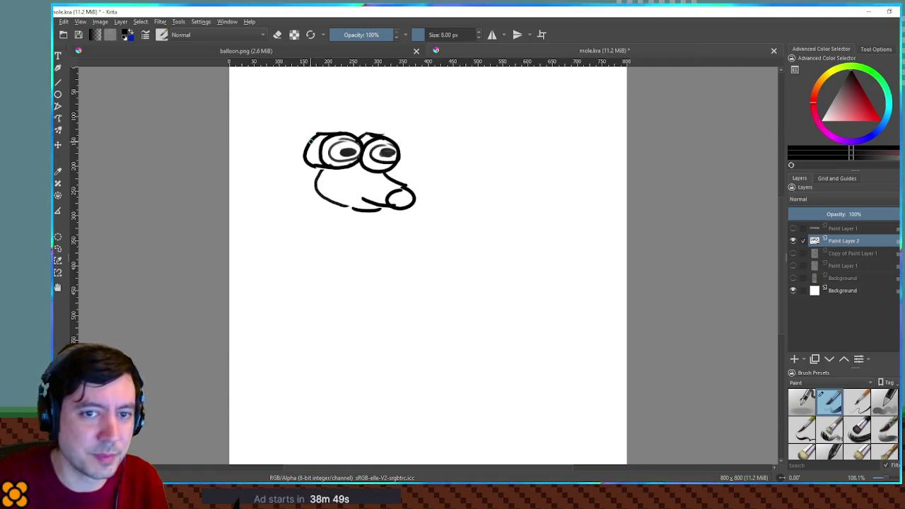
left_click_drag(317, 135, 301, 157)
key("e")
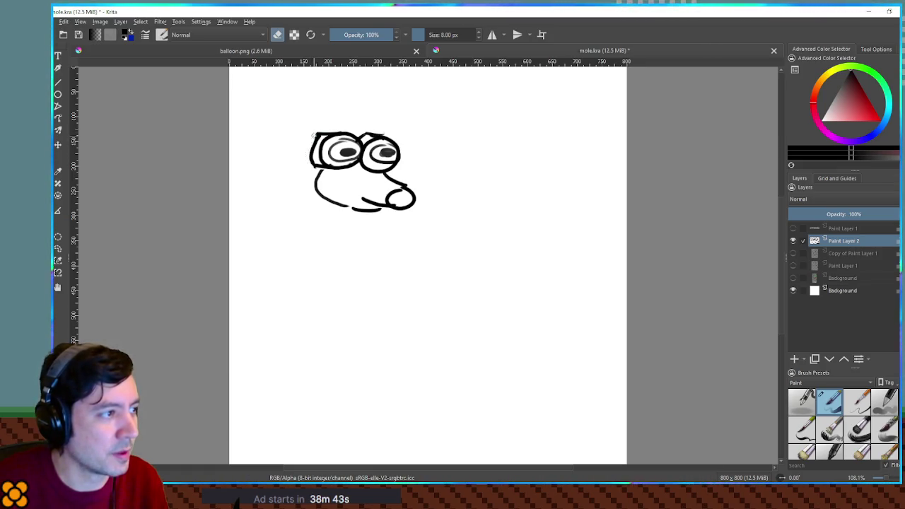
key("e")
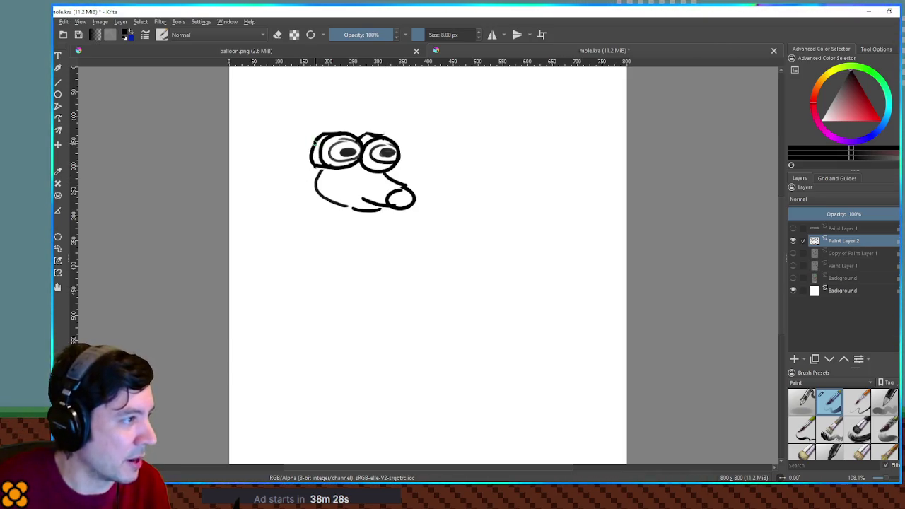
mouse_move(312, 141)
left_mouse_down()
mouse_move(283, 150)
mouse_move(281, 166)
mouse_move(309, 158)
left_mouse_up()
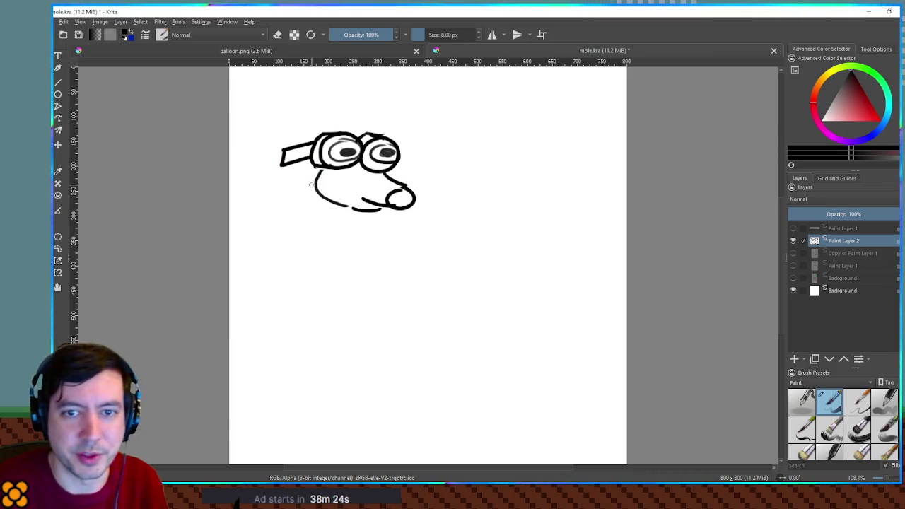
Draw the back of the head, a mouth line and the back curve, erasing part of the cheek
left_click_drag(303, 160, 278, 199)
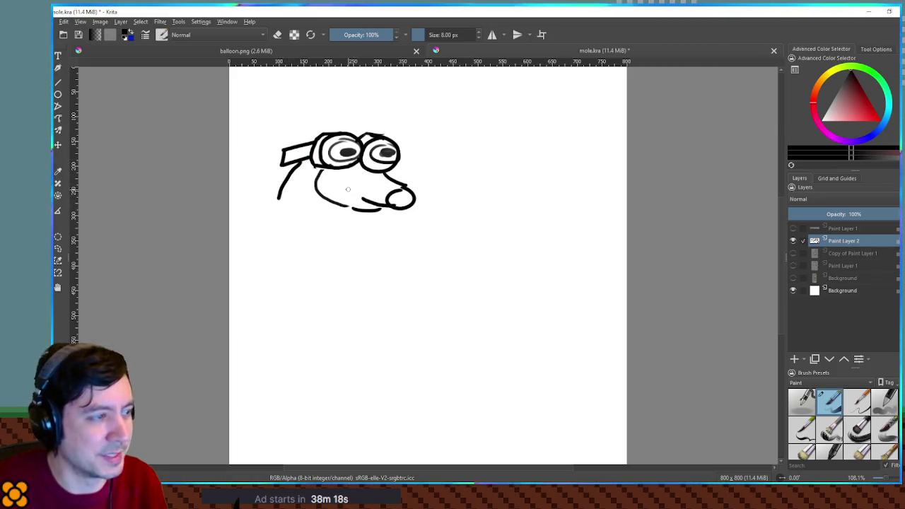
mouse_move(354, 201)
left_mouse_down()
mouse_move(373, 208)
mouse_move(353, 193)
left_mouse_up()
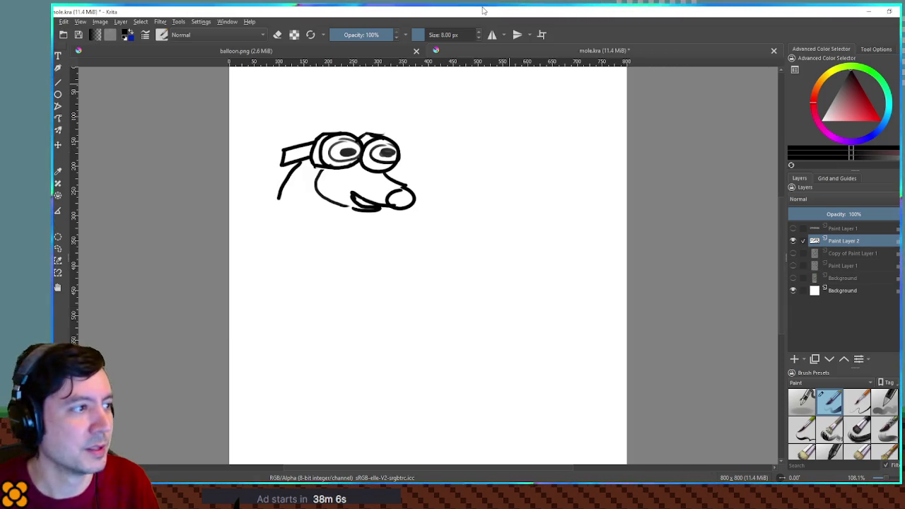
key("e")
mouse_move(320, 175)
left_mouse_down()
mouse_move(330, 198)
mouse_move(341, 168)
left_mouse_up()
key("e")
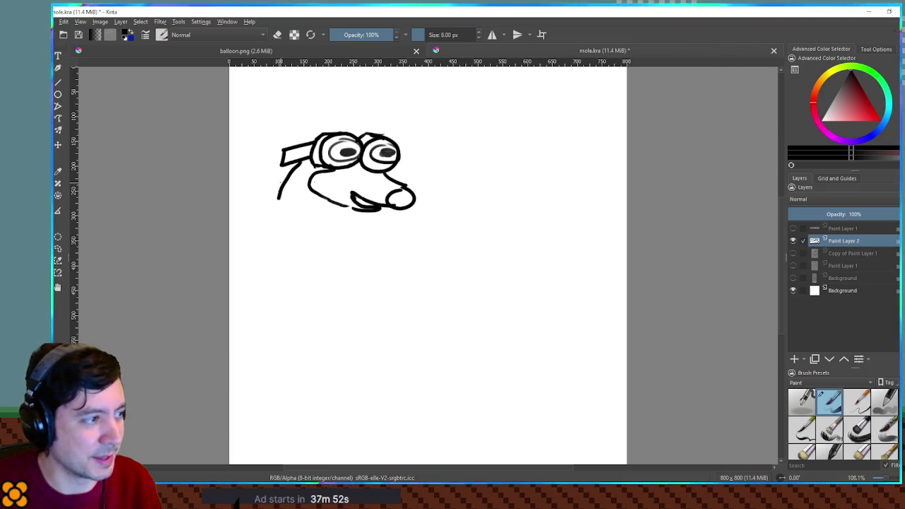
mouse_move(273, 183)
left_mouse_down()
mouse_move(257, 210)
mouse_move(307, 298)
left_mouse_up()
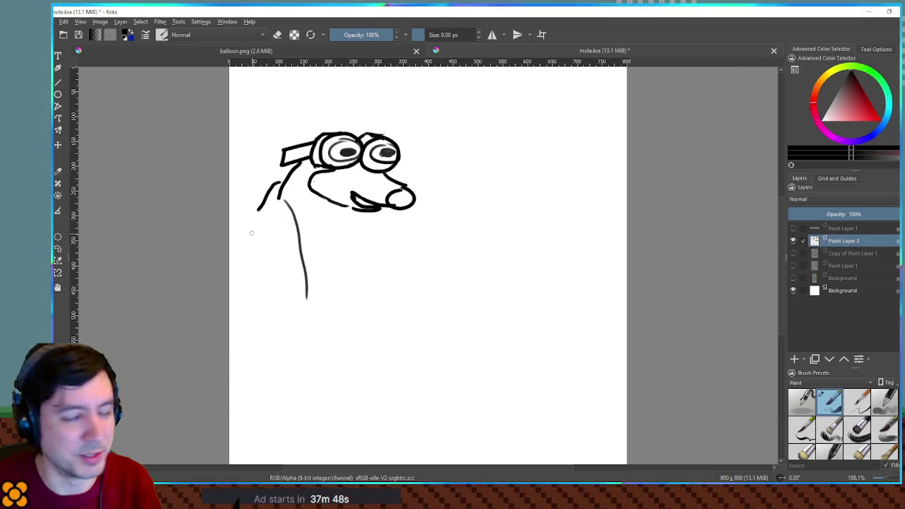
Draw the left and right arms with fingers inside each
left_click_drag(252, 227, 230, 266)
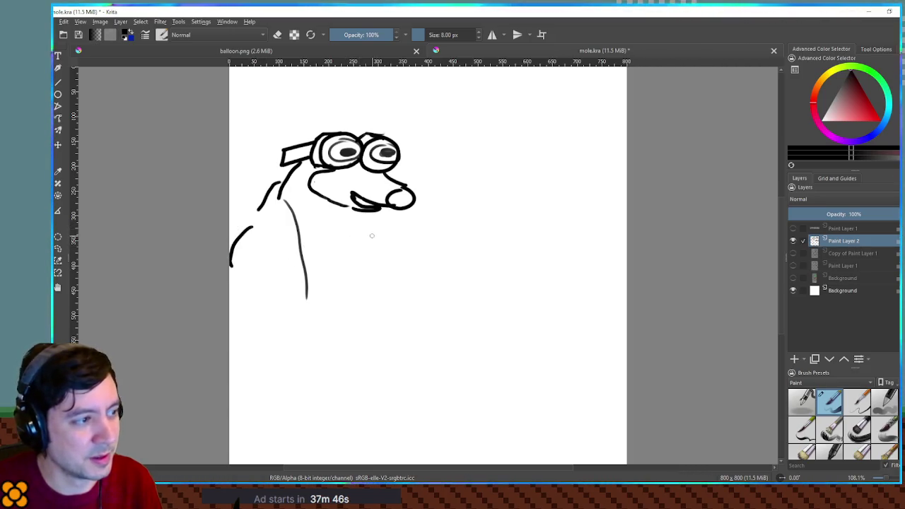
left_click_drag(383, 227, 413, 278)
left_click_drag(386, 249, 401, 280)
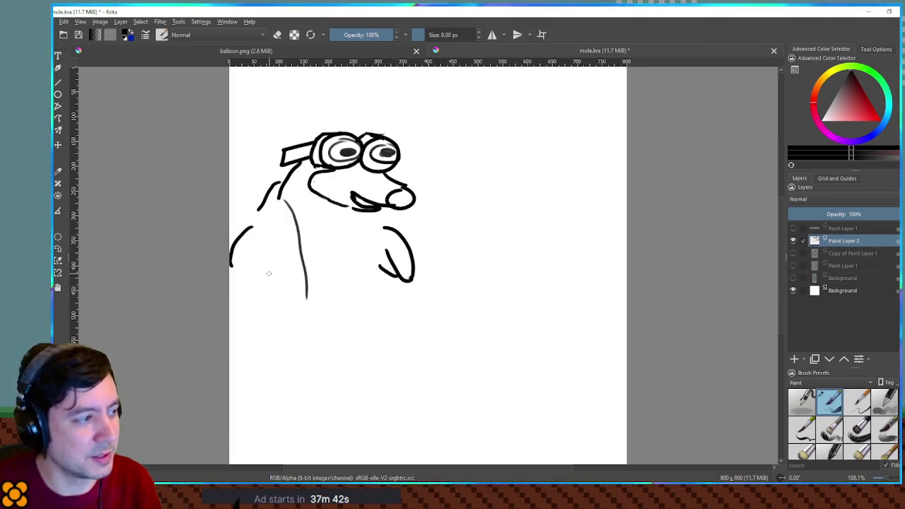
left_click_drag(252, 249, 240, 278)
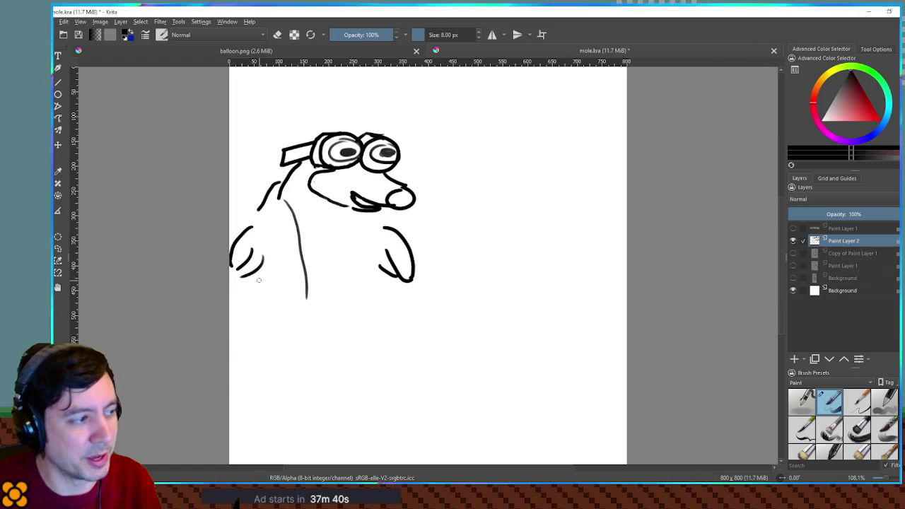
Outline both coat panels and cross-hatch inside them
mouse_move(269, 251)
left_mouse_down()
mouse_move(269, 225)
mouse_move(273, 253)
mouse_move(306, 298)
left_mouse_up()
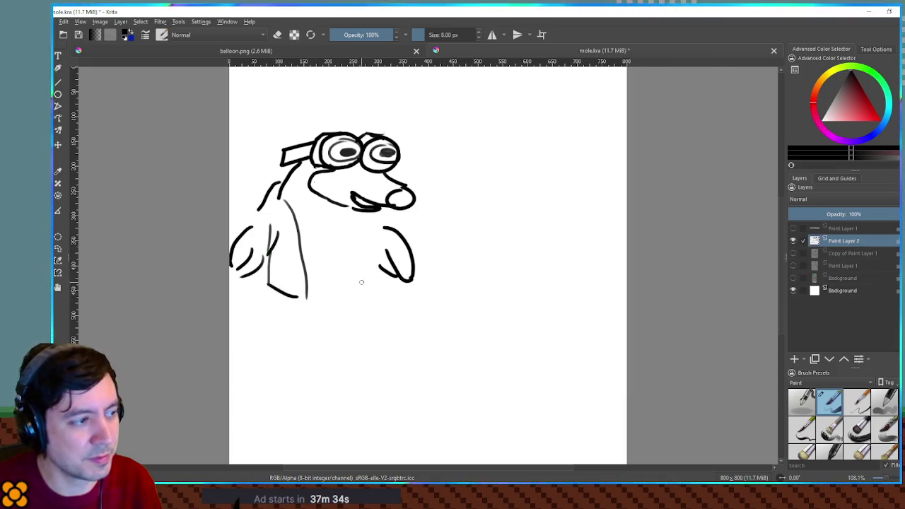
left_click_drag(366, 212, 378, 268)
mouse_move(376, 212)
left_mouse_down()
mouse_move(380, 252)
mouse_move(369, 283)
mouse_move(380, 266)
mouse_move(353, 259)
mouse_move(358, 274)
left_mouse_up()
mouse_move(288, 212)
left_mouse_down()
mouse_move(269, 242)
mouse_move(286, 242)
left_mouse_up()
mouse_move(288, 239)
left_mouse_down()
mouse_move(271, 270)
mouse_move(294, 281)
left_mouse_up()
mouse_move(278, 228)
left_mouse_down()
mouse_move(300, 269)
mouse_move(304, 251)
left_mouse_up()
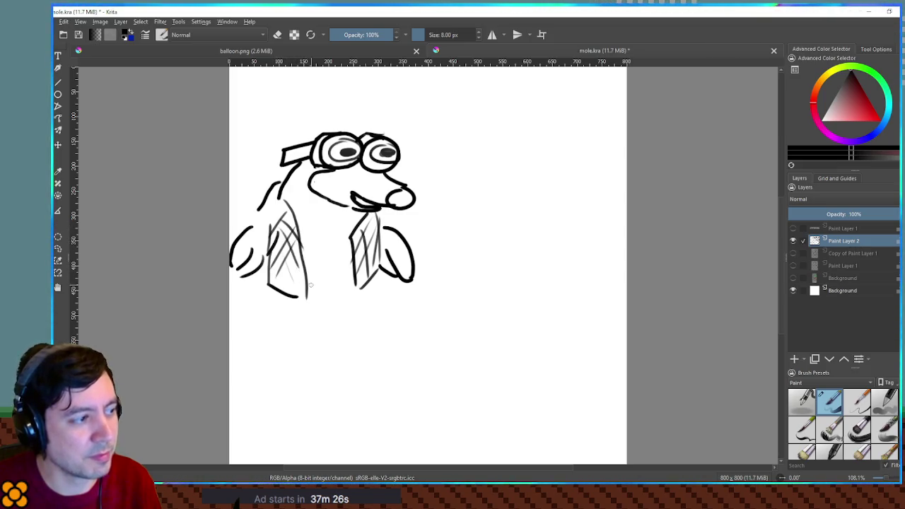
Close the bottom of the belly and draw the left and right feet
left_click_drag(278, 305, 370, 286)
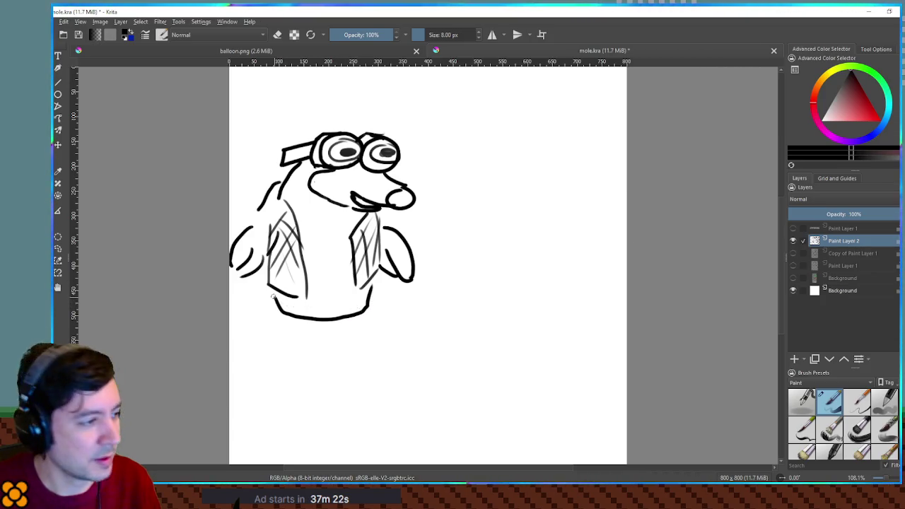
mouse_move(276, 302)
left_mouse_down()
mouse_move(249, 324)
mouse_move(305, 320)
left_mouse_up()
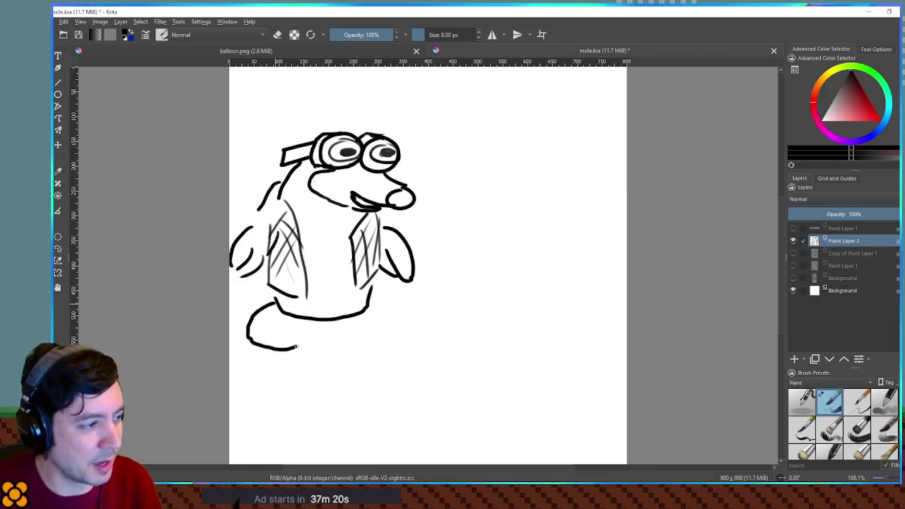
mouse_move(345, 341)
left_mouse_down()
mouse_move(391, 339)
mouse_move(368, 301)
left_mouse_up()
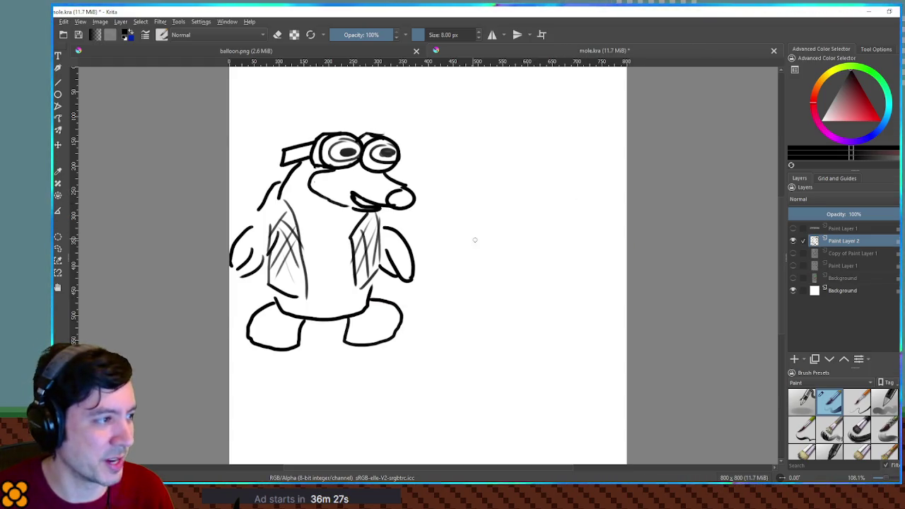
Hide the Paint Layer 2 mole sketch and show the hooded mole on Paint Layer 1
left_click(793, 254)
left_click(793, 254)
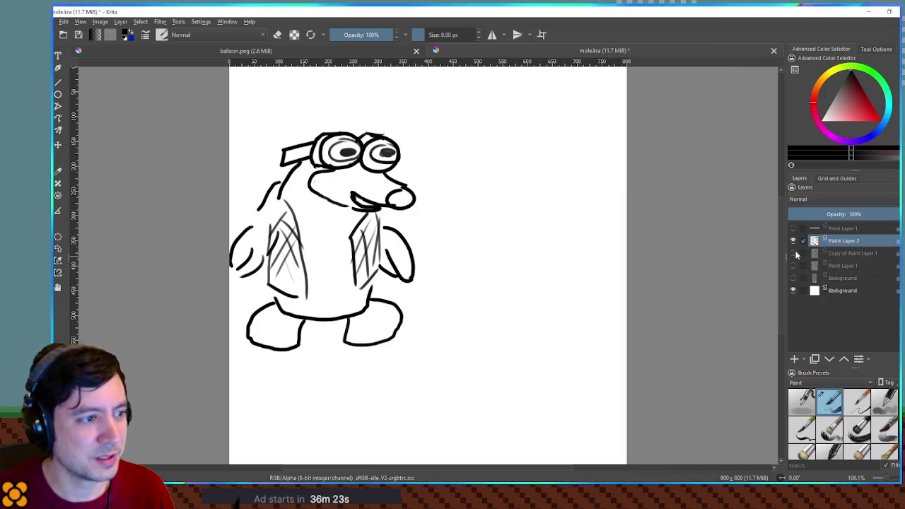
left_click(793, 265)
left_click(794, 242)
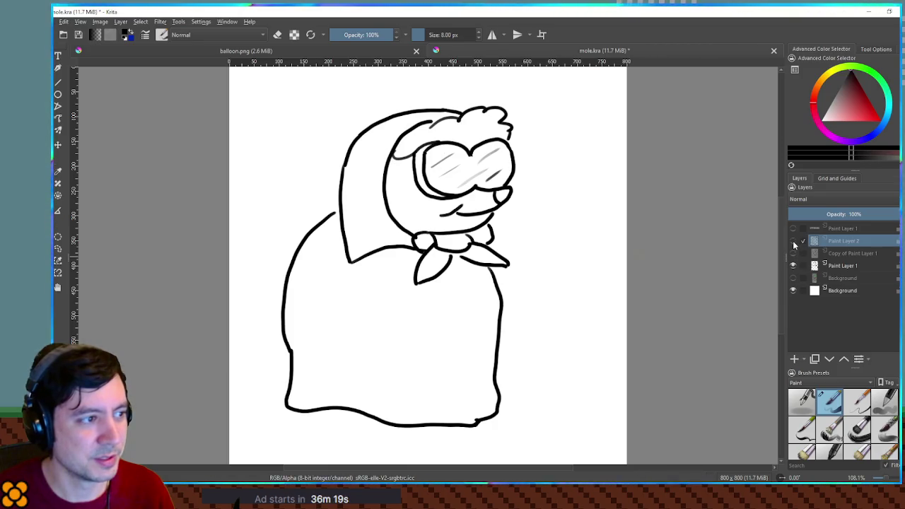
left_click(793, 241)
left_click(793, 267)
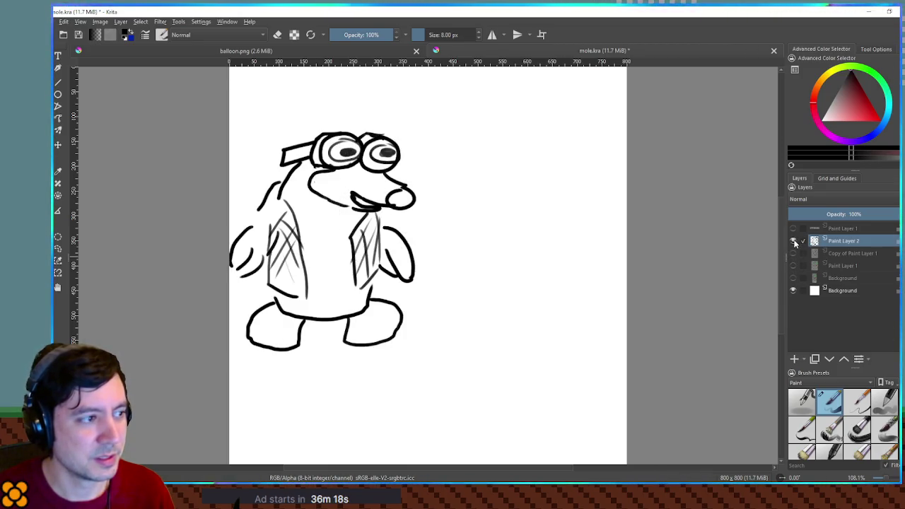
left_click(793, 241)
left_click(793, 265)
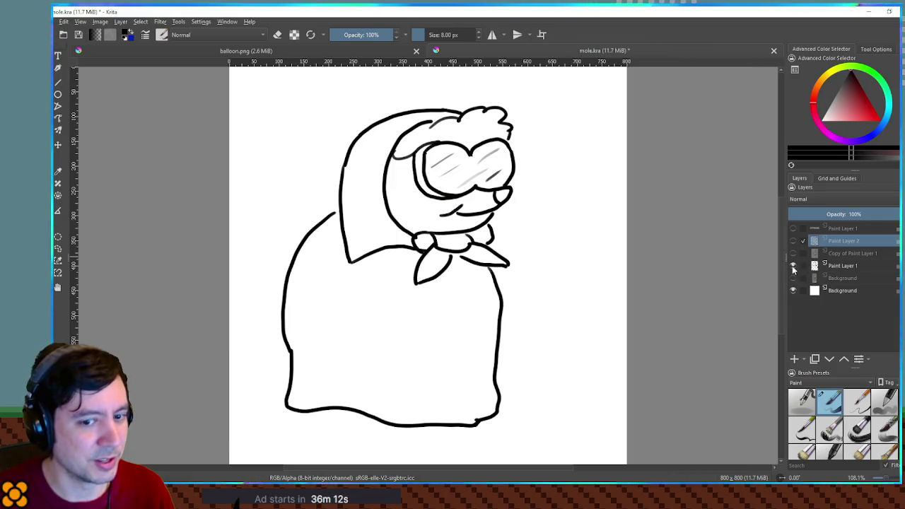
left_click(793, 268)
left_click(793, 267)
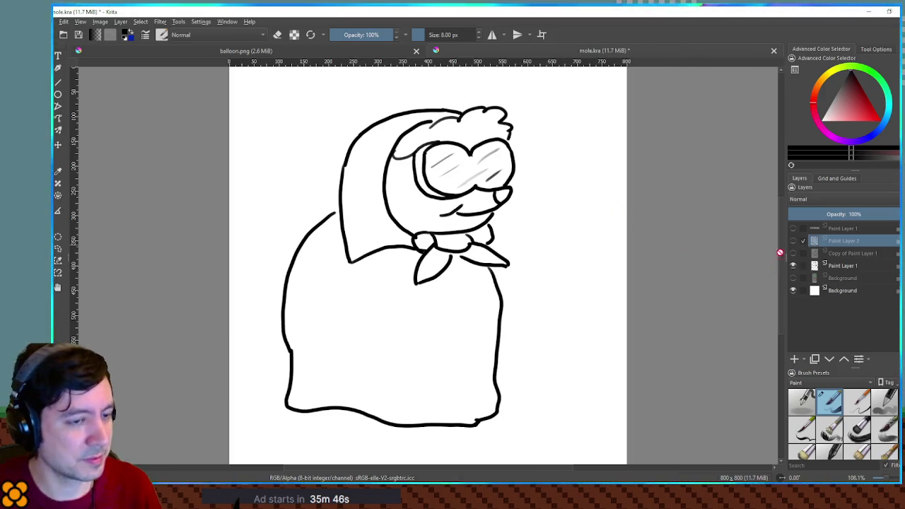
left_click(800, 278)
left_click(799, 278)
Duplicate Paint Layer 1 with Ctrl+J and hide the original layer
left_click(830, 267)
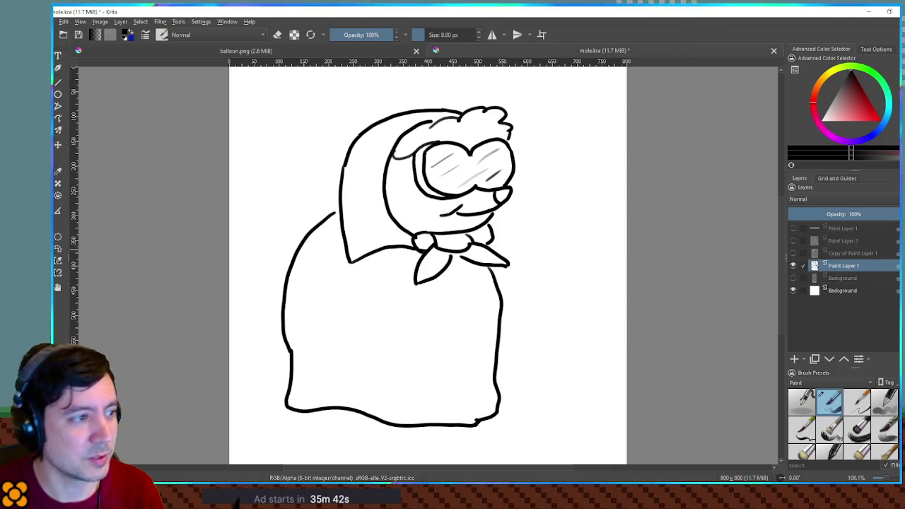
key("ctrl+j")
left_click(793, 278)
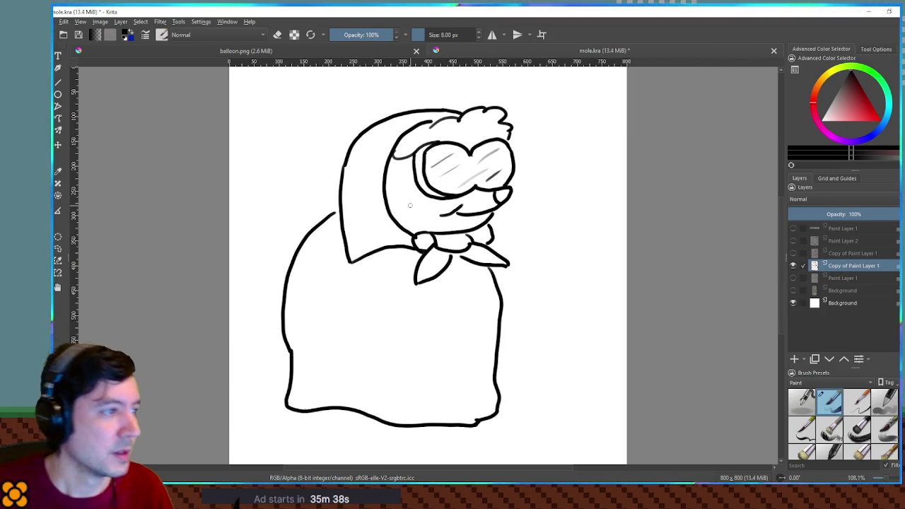
Add grey shading and cross-hatching strokes on the hood's left side and top
left_click_drag(378, 136, 344, 190)
mouse_move(385, 164)
left_mouse_down()
mouse_move(353, 231)
mouse_move(390, 246)
left_mouse_up()
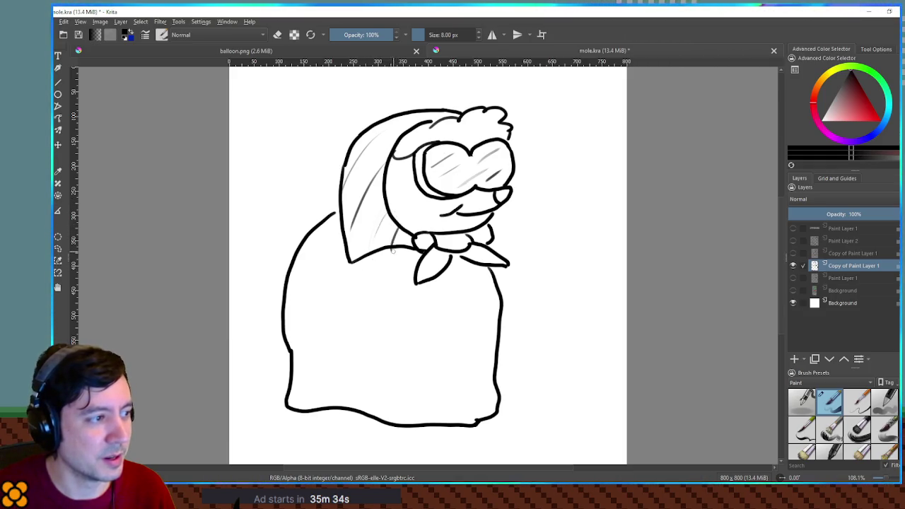
left_click_drag(353, 209, 388, 238)
left_click_drag(347, 169, 393, 222)
mouse_move(389, 125)
left_mouse_down()
mouse_move(399, 139)
mouse_move(410, 119)
left_mouse_up()
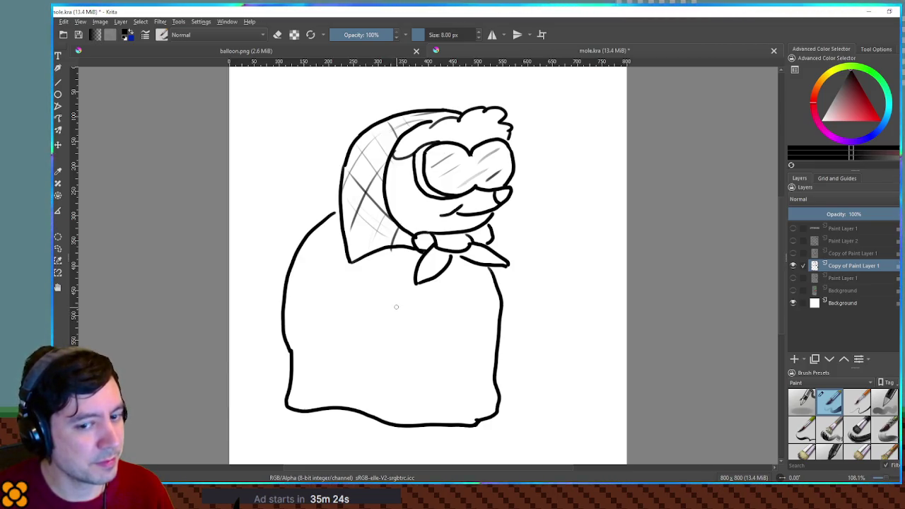
Erase the body's right outline and bottom with a larger eraser, then shrink the brush
key("e")
mouse_move(493, 277)
left_mouse_down()
mouse_move(493, 410)
mouse_move(406, 424)
mouse_move(289, 408)
left_mouse_up()
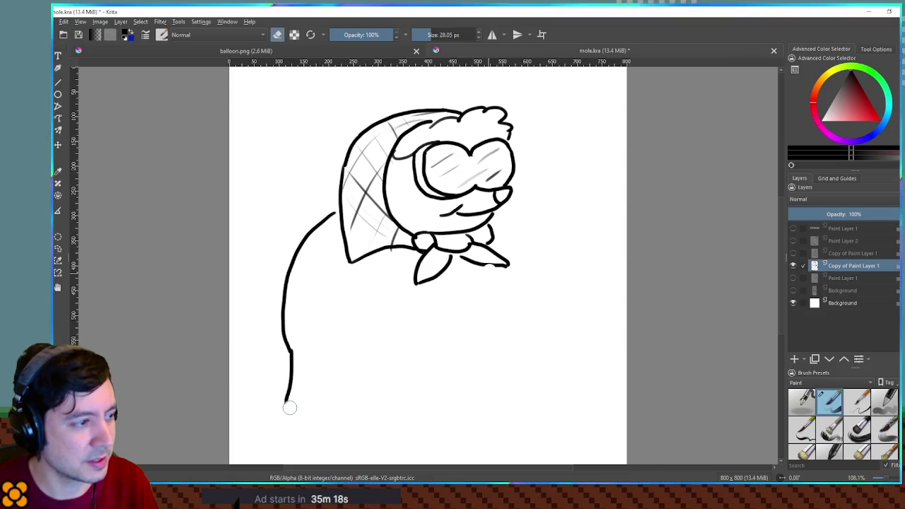
key("e")
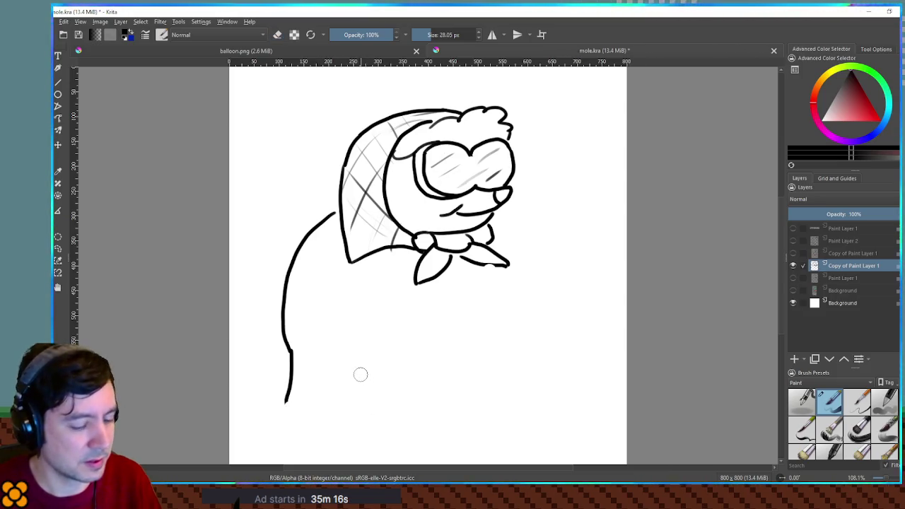
key("bracketleft")
key("bracketleft")
key("bracketleft")
key("bracketleft")
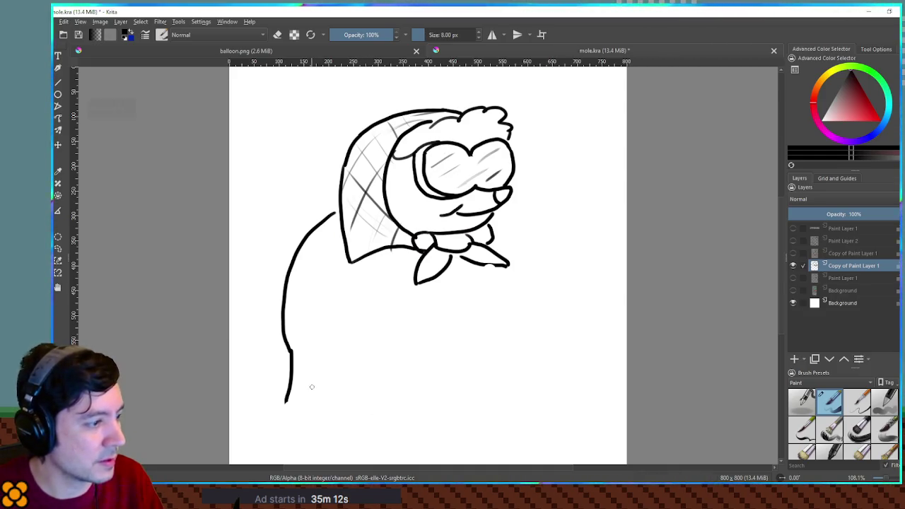
Draw the left foot, the line between the feet and the right foot's outline
mouse_move(298, 397)
left_mouse_down()
mouse_move(294, 414)
mouse_move(372, 425)
mouse_move(346, 385)
mouse_move(308, 387)
mouse_move(298, 400)
left_mouse_up()
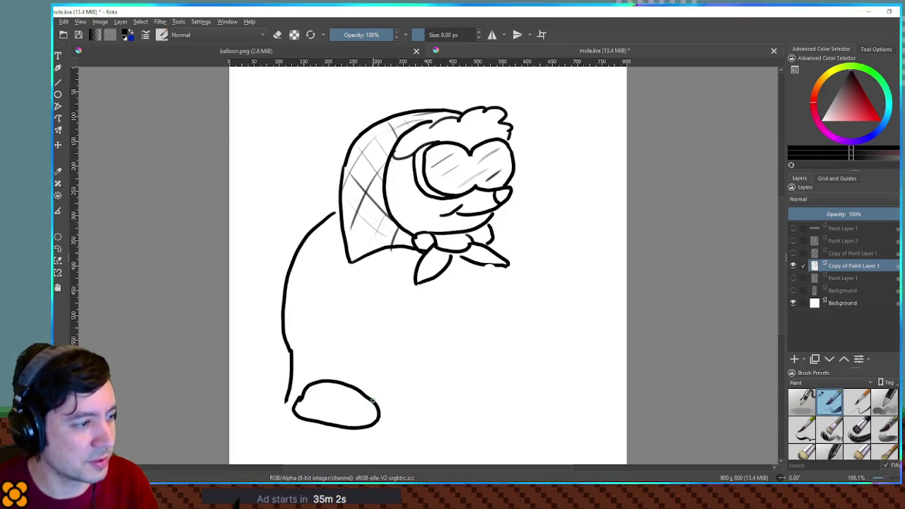
left_click_drag(383, 400, 432, 404)
key("ctrl+z")
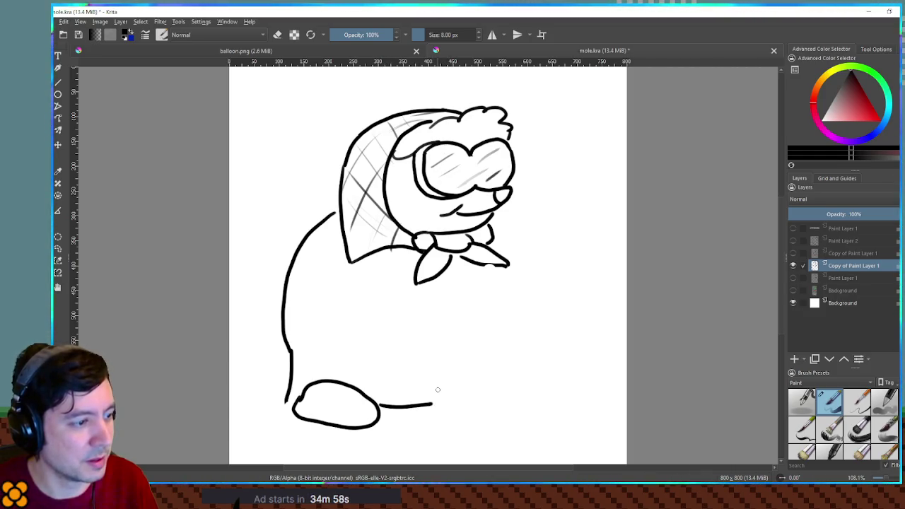
left_click_drag(416, 418, 468, 424)
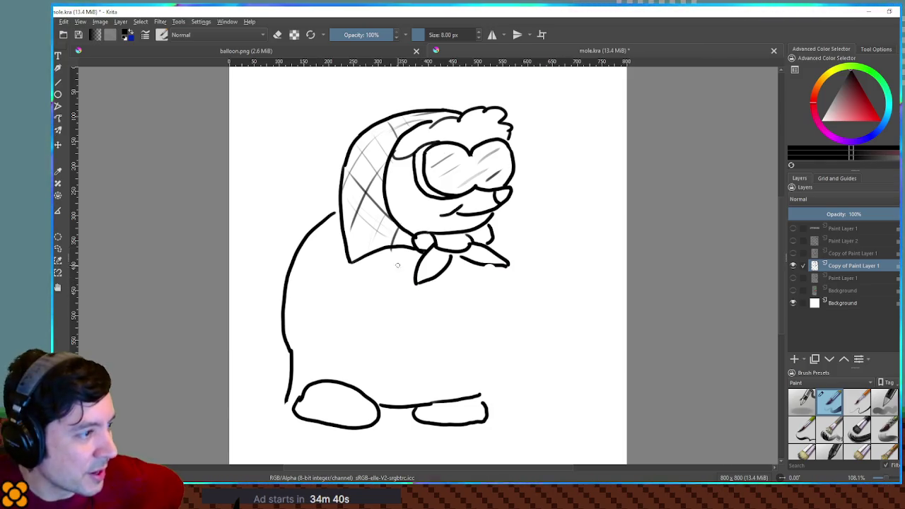
Sketch and undo several arm attempts curving down from the hood
left_click_drag(337, 225, 283, 312)
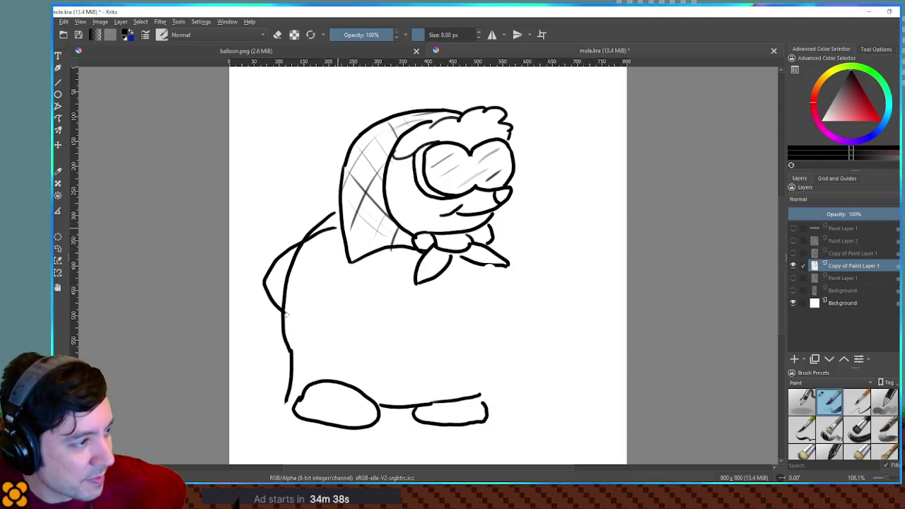
left_click_drag(336, 265, 335, 297)
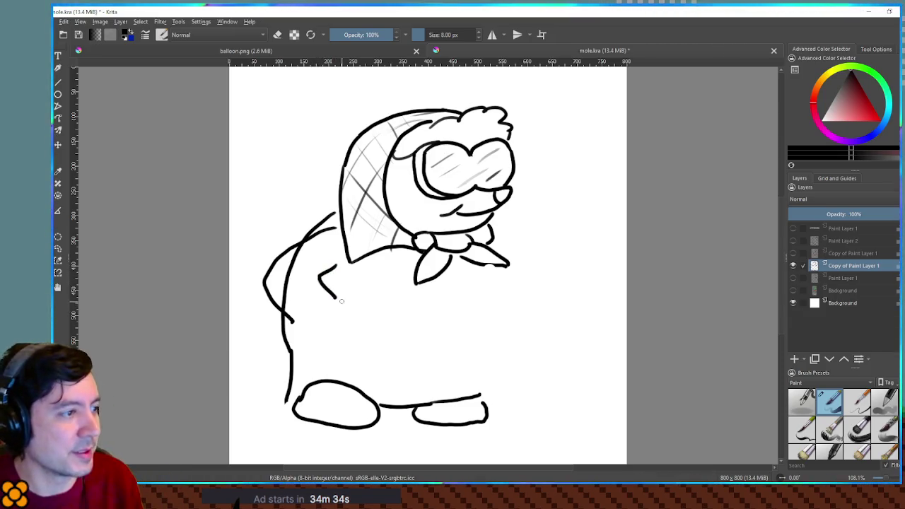
key("ctrl+z")
key("ctrl+z")
mouse_move(338, 211)
left_mouse_down()
mouse_move(272, 255)
mouse_move(339, 280)
left_mouse_up()
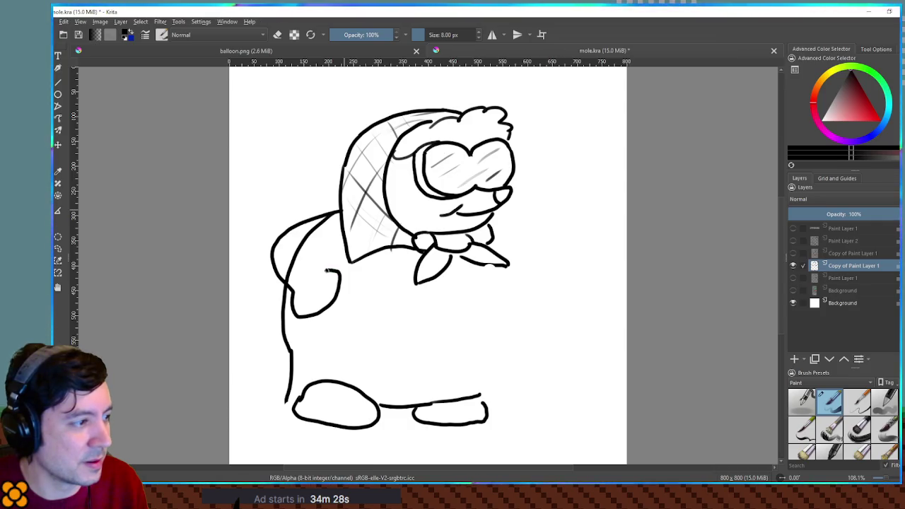
key("ctrl+z")
mouse_move(338, 211)
left_mouse_down()
mouse_move(272, 259)
mouse_move(289, 294)
left_mouse_up()
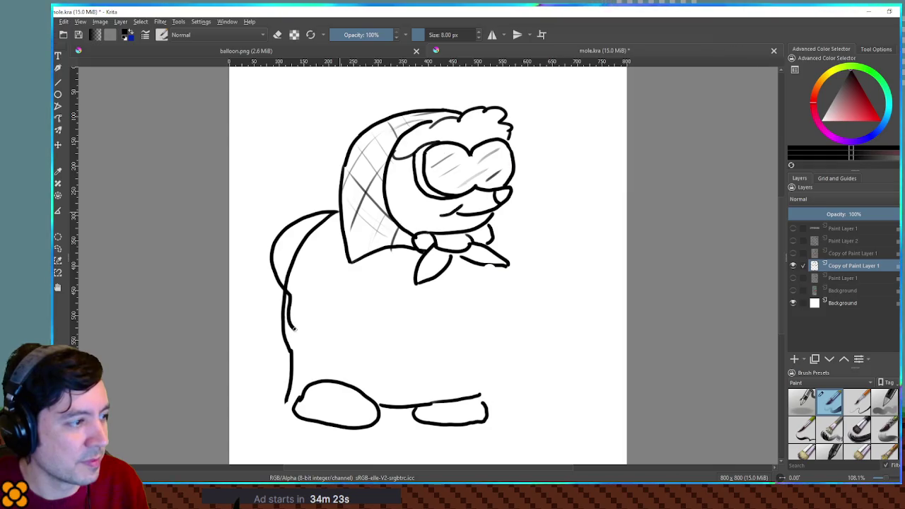
mouse_move(334, 267)
left_mouse_down()
mouse_move(320, 276)
mouse_move(301, 263)
left_mouse_up()
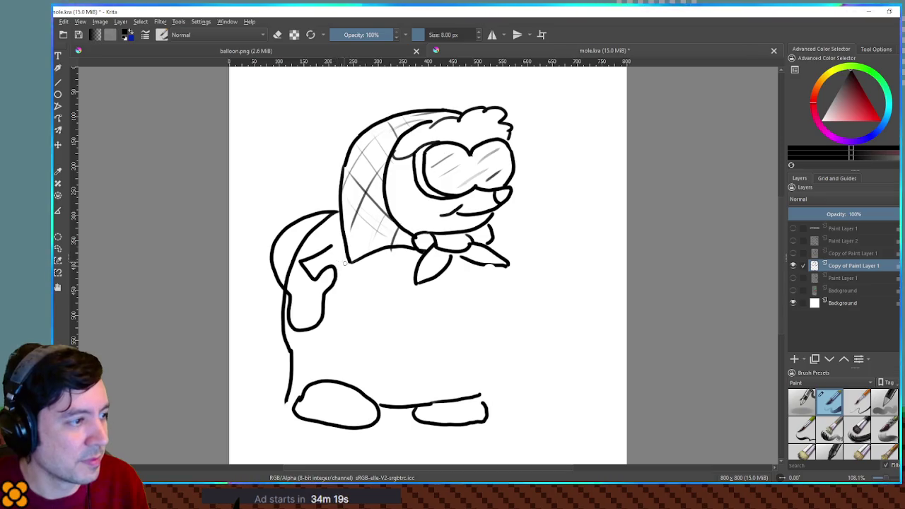
key("ctrl+z")
key("ctrl+z")
key("ctrl+z")
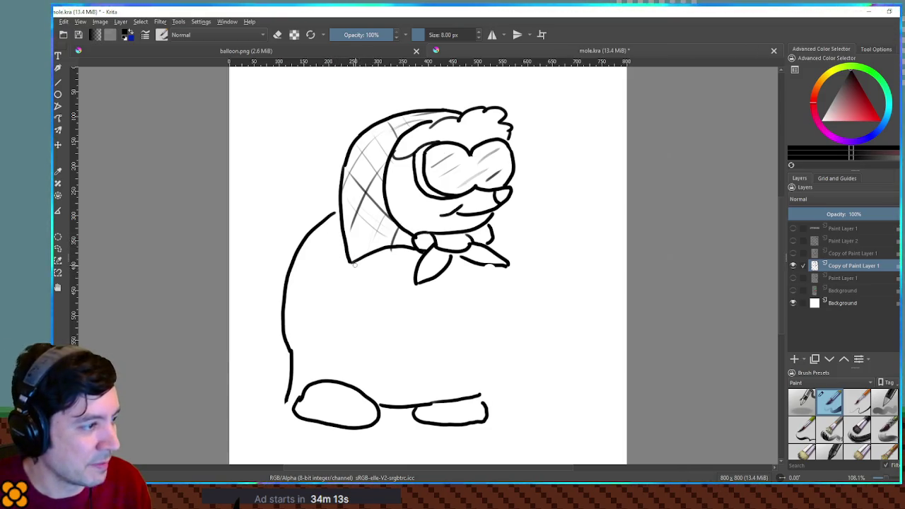
Keep a round arm shape below the hood, undoing the extra arm and hand strokes
left_click_drag(344, 235, 361, 284)
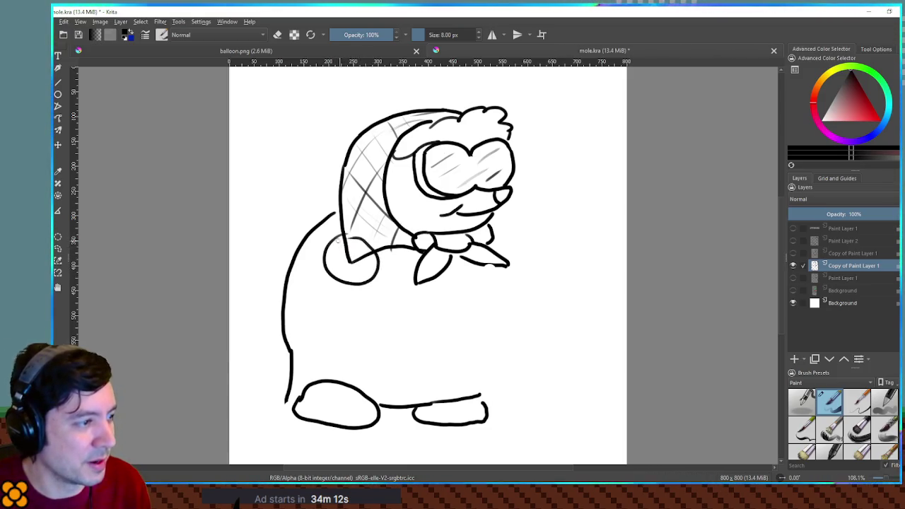
key("ctrl+z")
left_click_drag(342, 235, 354, 236)
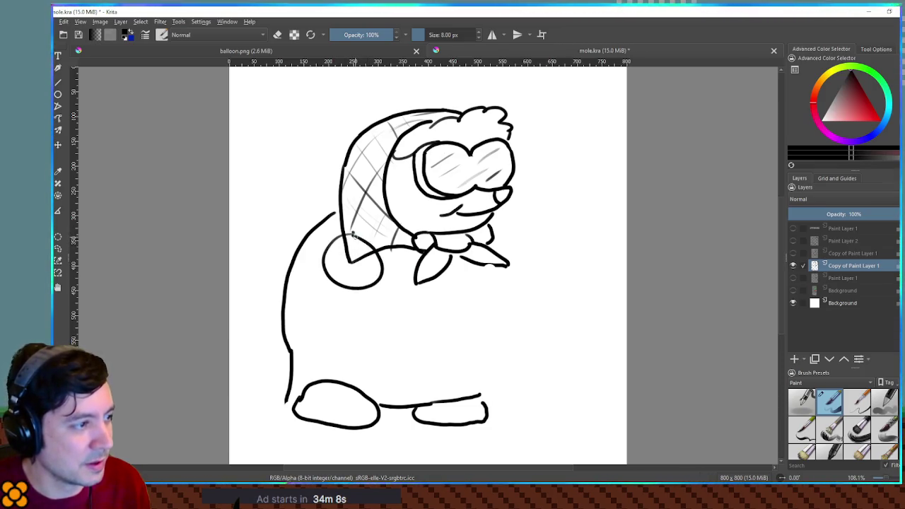
left_click_drag(309, 231, 285, 238)
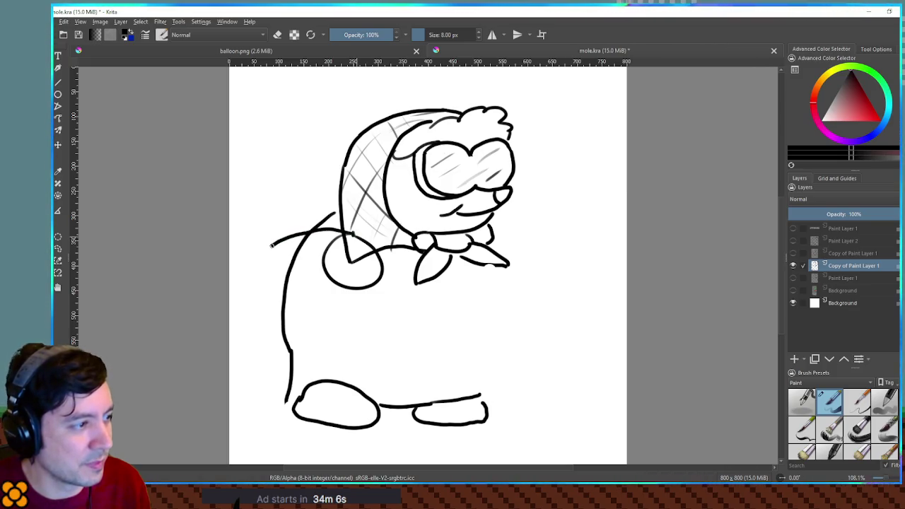
mouse_move(260, 278)
left_mouse_down()
mouse_move(280, 302)
mouse_move(314, 306)
left_mouse_up()
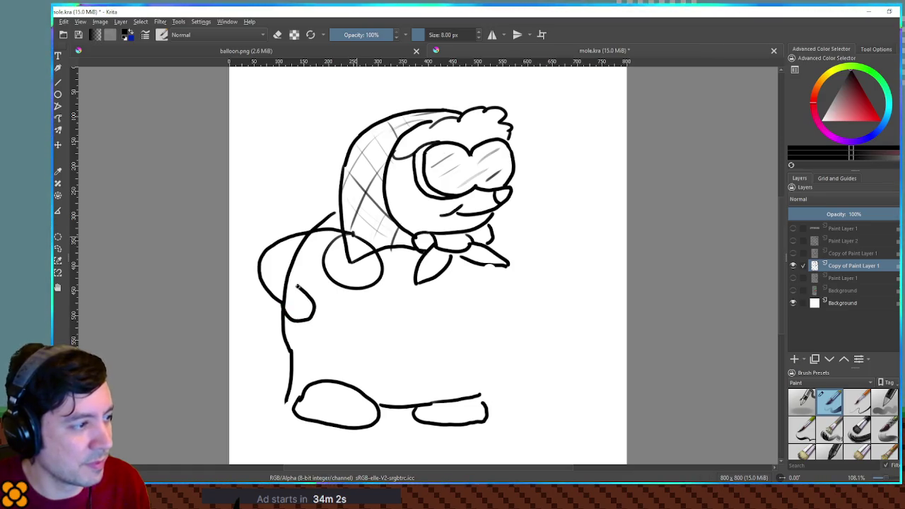
key("ctrl+z")
key("ctrl+z")
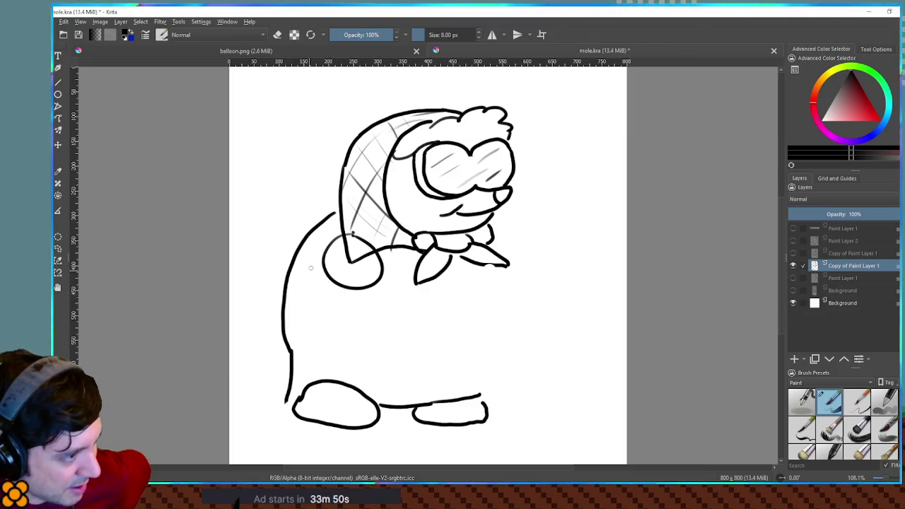
Sketch arm strokes along the left outline and across the body, then undo them
left_click_drag(286, 288, 301, 318)
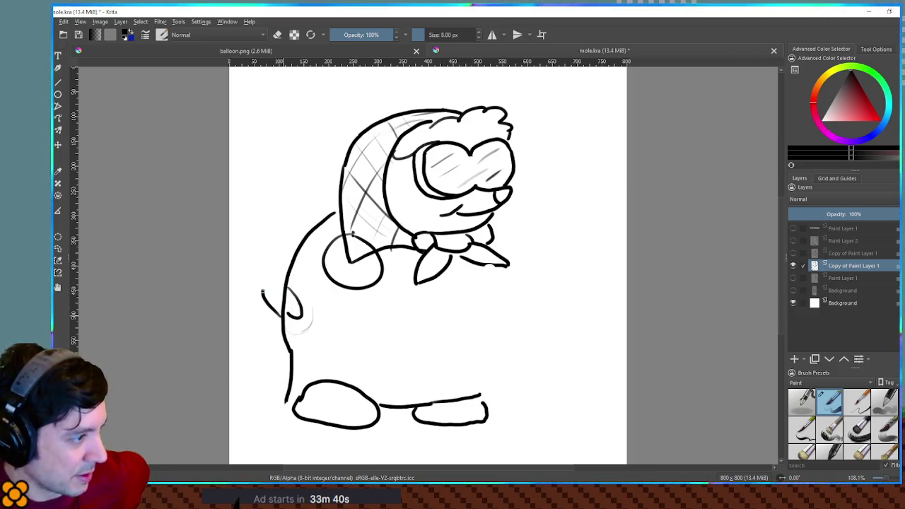
left_click_drag(262, 284, 255, 234)
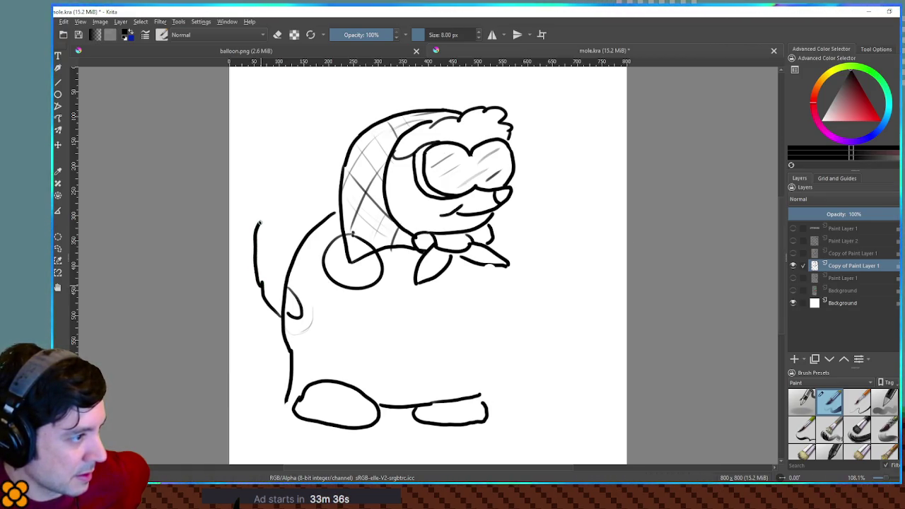
left_click_drag(304, 212, 342, 226)
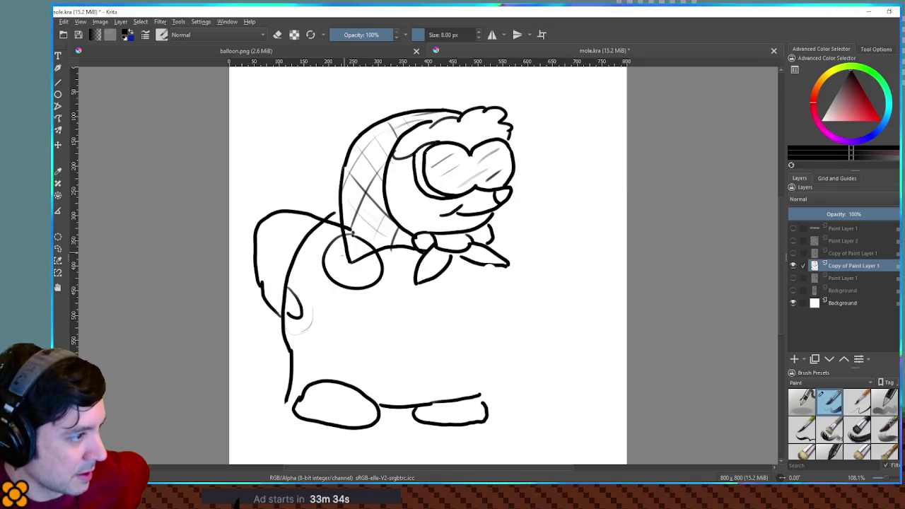
mouse_move(293, 259)
left_mouse_down()
mouse_move(333, 280)
mouse_move(289, 294)
left_mouse_up()
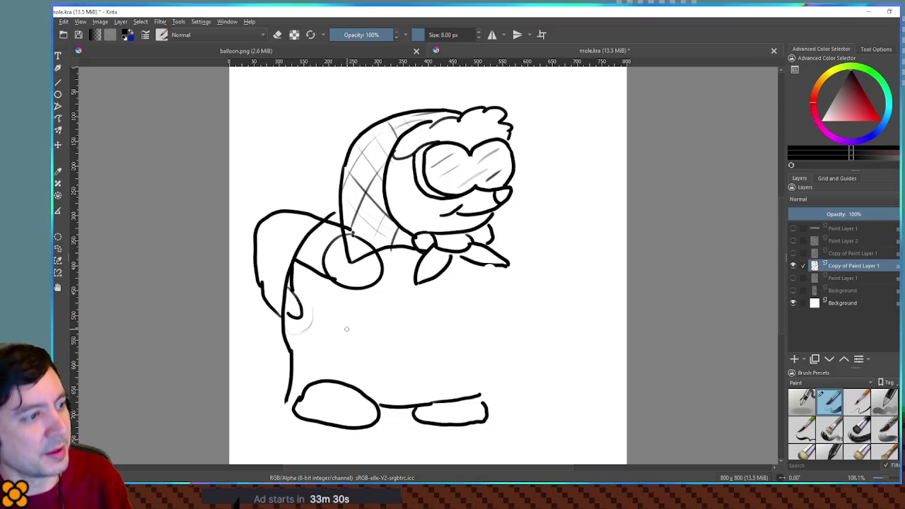
key("ctrl+z")
key("ctrl+z")
key("ctrl+z")
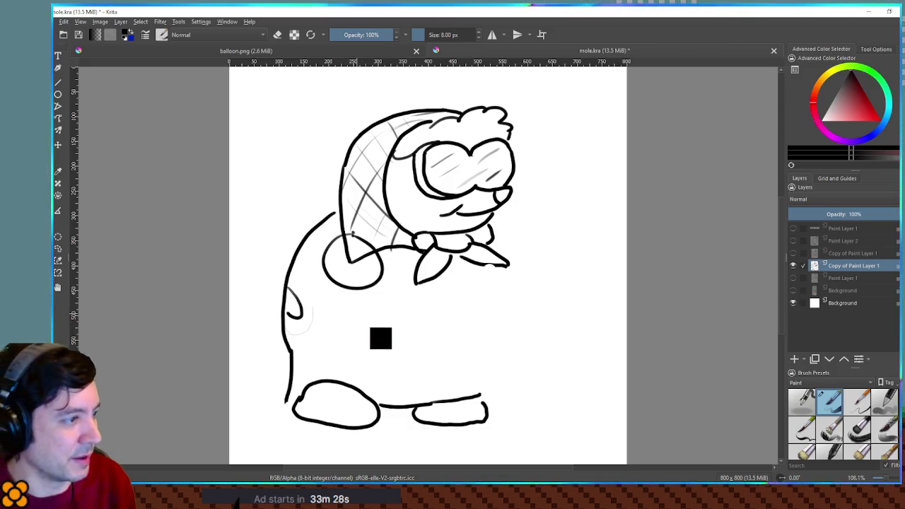
key("ctrl+z")
key("ctrl+z")
Try a faint circle, body strokes, a cane top and right arm outline, then undo them
left_click_drag(358, 238, 379, 249)
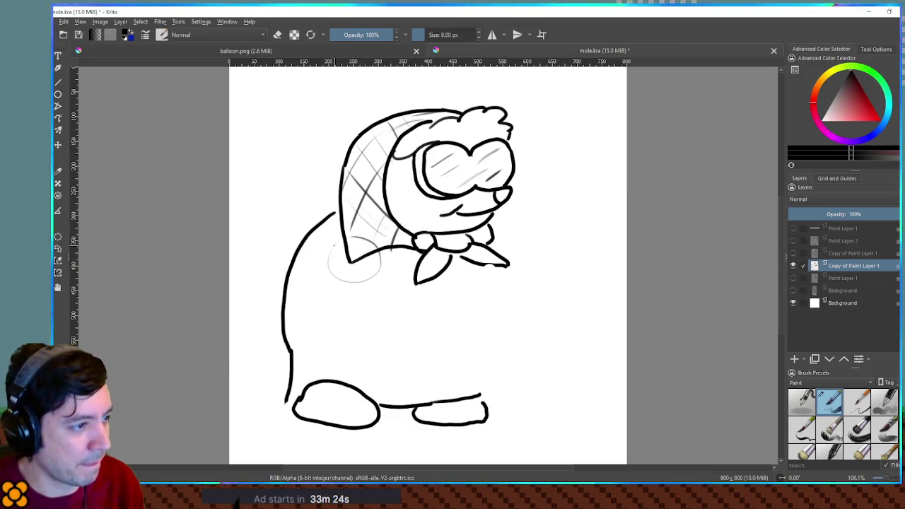
mouse_move(327, 264)
left_mouse_down()
mouse_move(373, 318)
mouse_move(433, 318)
left_mouse_up()
mouse_move(395, 259)
left_mouse_down()
mouse_move(407, 272)
mouse_move(458, 282)
mouse_move(507, 323)
mouse_move(504, 416)
mouse_move(480, 306)
mouse_move(456, 325)
mouse_move(450, 318)
left_mouse_up()
left_click_drag(455, 282, 484, 302)
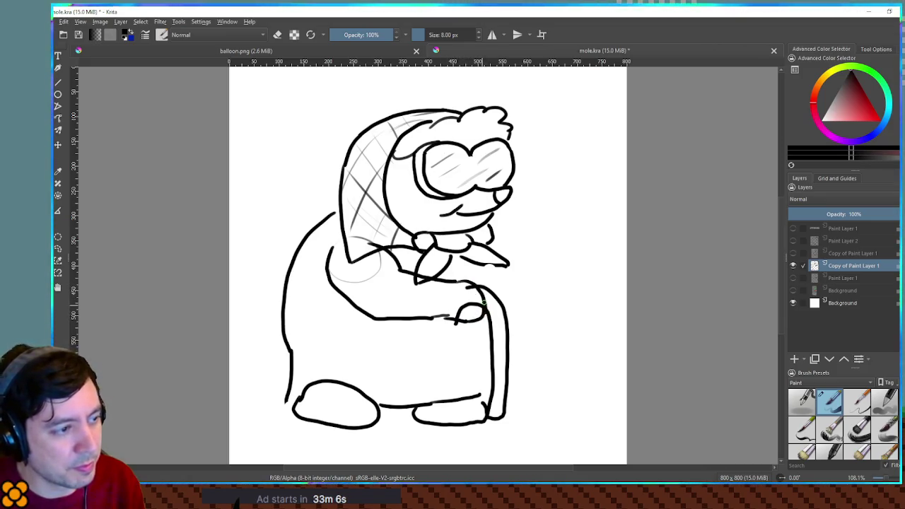
mouse_move(491, 237)
left_mouse_down()
mouse_move(528, 255)
mouse_move(522, 288)
mouse_move(503, 303)
left_mouse_up()
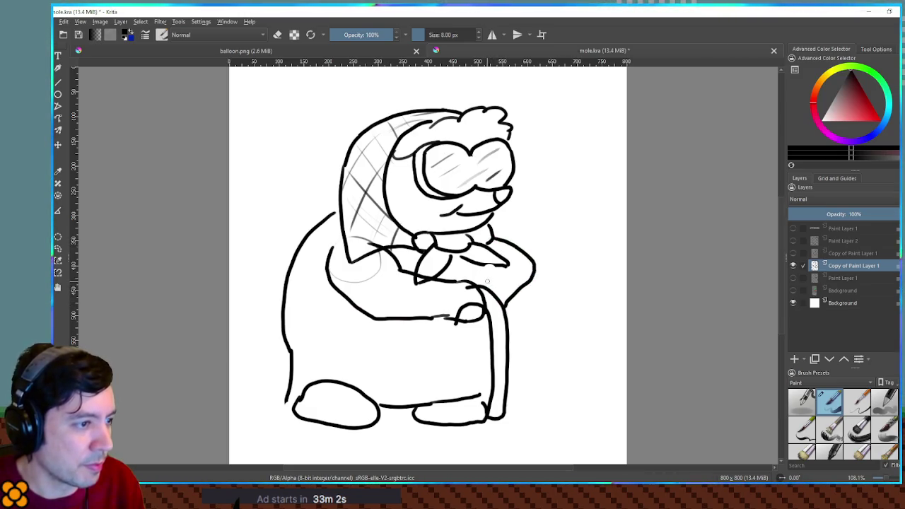
key("ctrl+z")
key("ctrl+z")
mouse_move(491, 239)
left_mouse_down()
mouse_move(504, 256)
mouse_move(505, 300)
left_mouse_up()
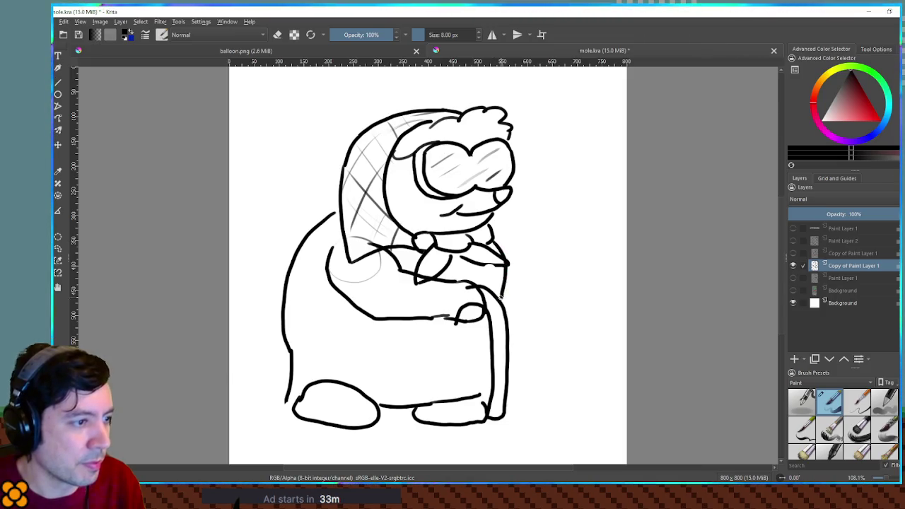
key("ctrl+z")
key("ctrl+z")
key("ctrl+z")
key("ctrl+z")
key("ctrl+z")
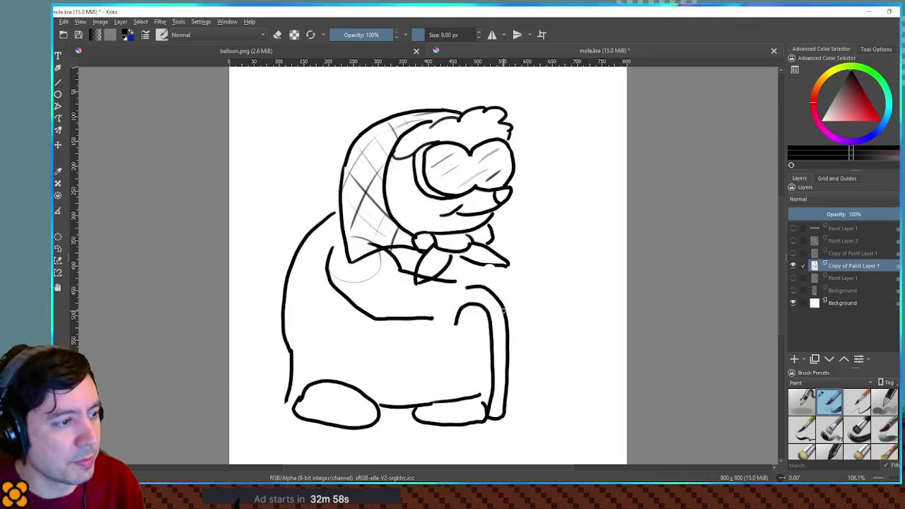
key("ctrl+z")
key("ctrl+z")
key("ctrl+z")
key("ctrl+z")
key("ctrl+z")
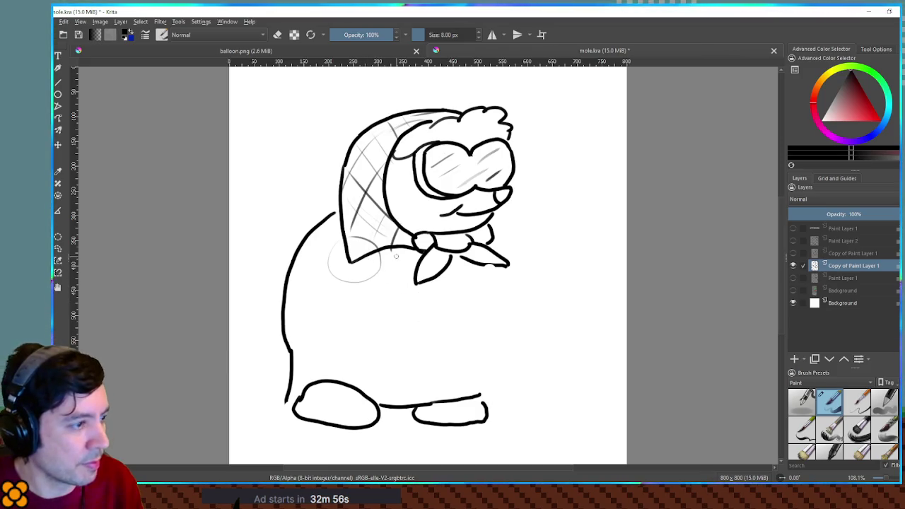
key("ctrl+z")
key("ctrl+z")
Revert to the earlier pose and draw a vertical line down from under the scarf
key("ctrl+z")
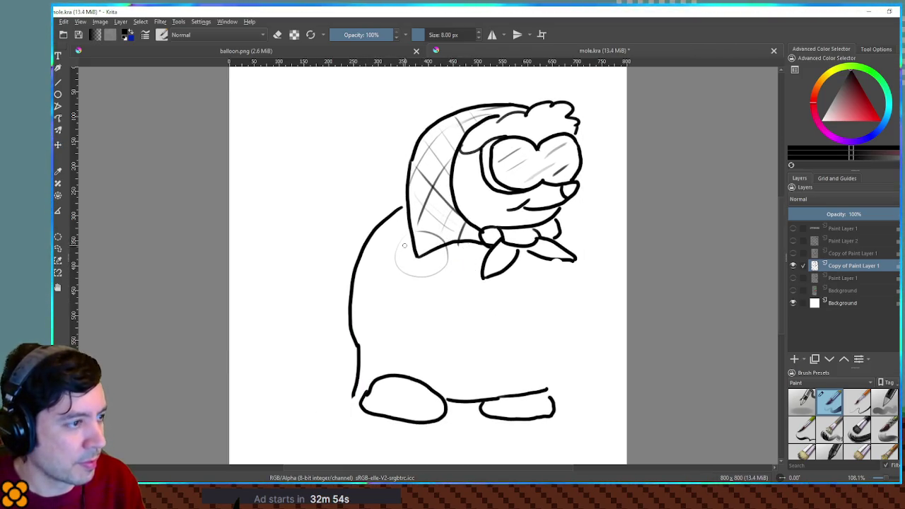
left_click_drag(352, 258, 337, 271)
key("ctrl+z")
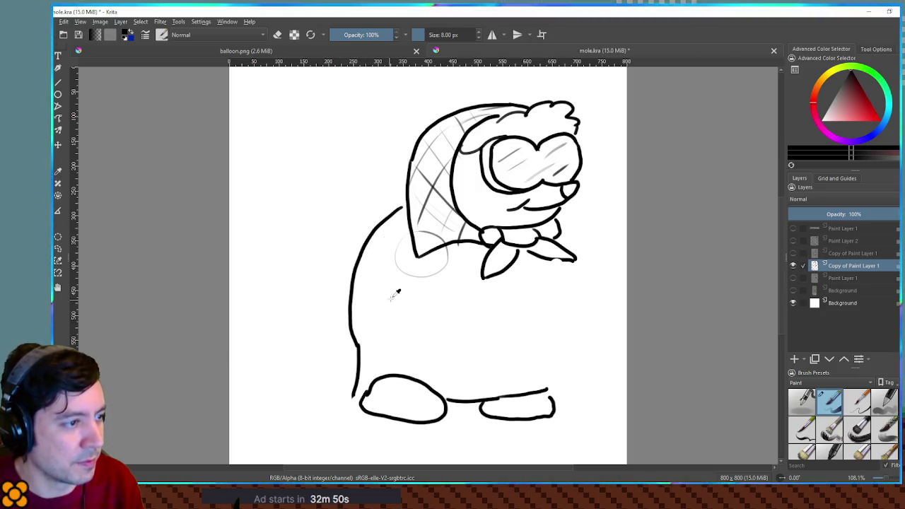
key("ctrl+z")
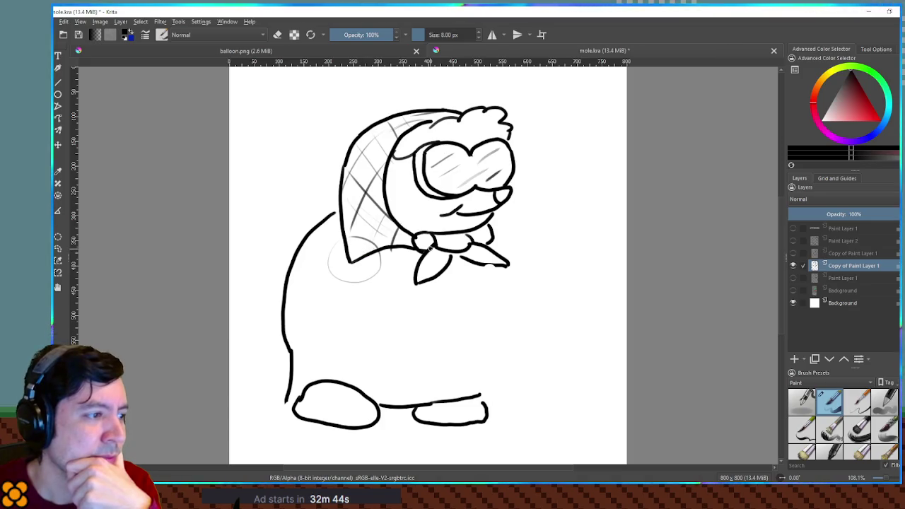
left_click_drag(484, 267, 490, 322)
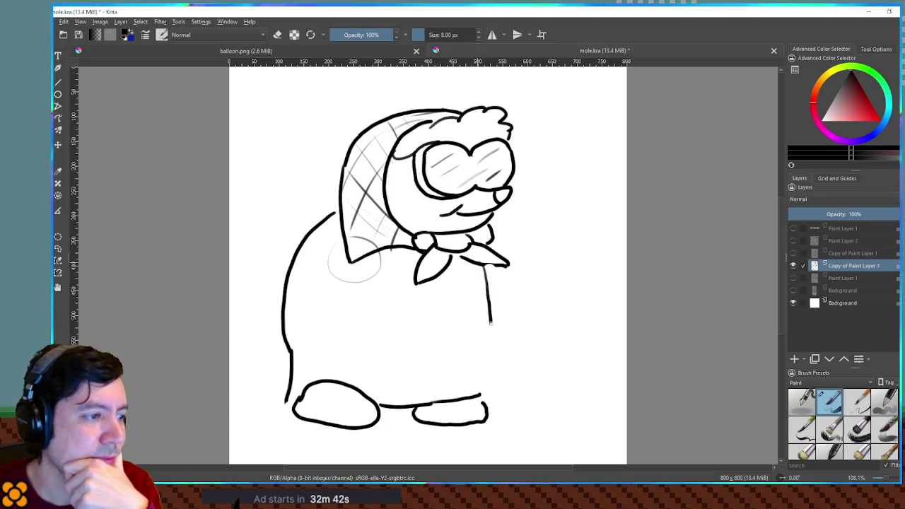
Extend the front body line toward the feet and move the selected head down and right
left_click_drag(491, 365, 485, 386)
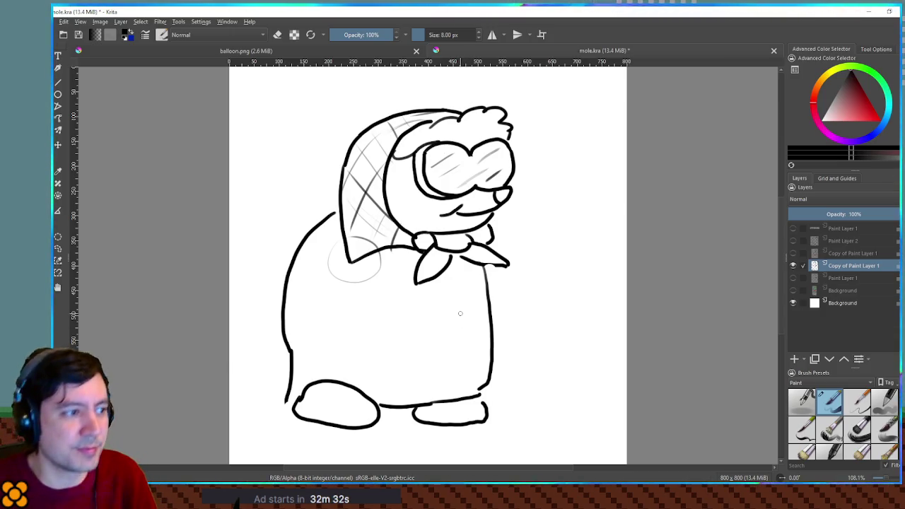
key("ctrl+r")
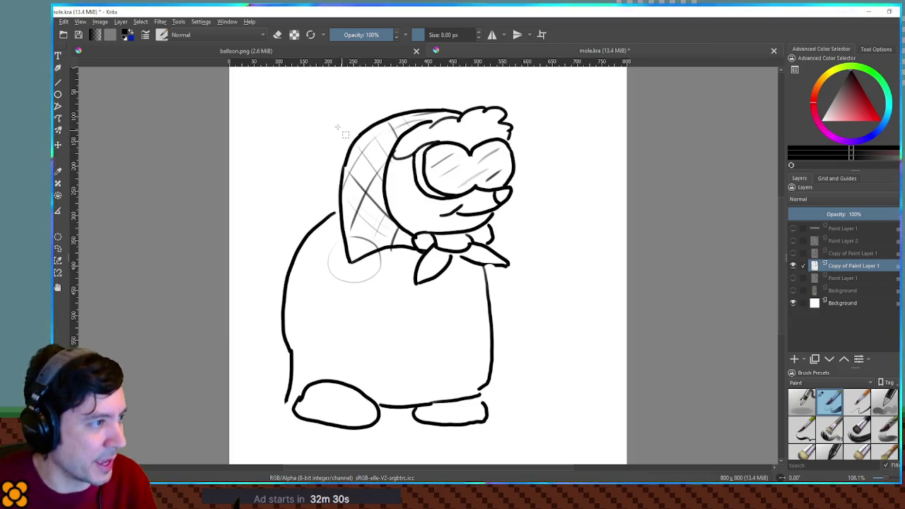
left_click_drag(338, 96, 528, 282)
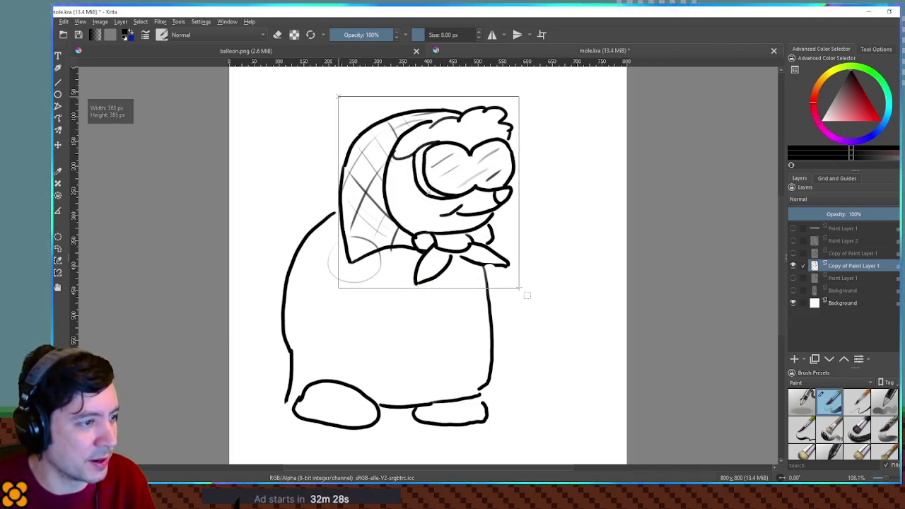
key("t")
mouse_move(434, 194)
left_mouse_down()
mouse_move(492, 235)
mouse_move(485, 238)
left_mouse_up()
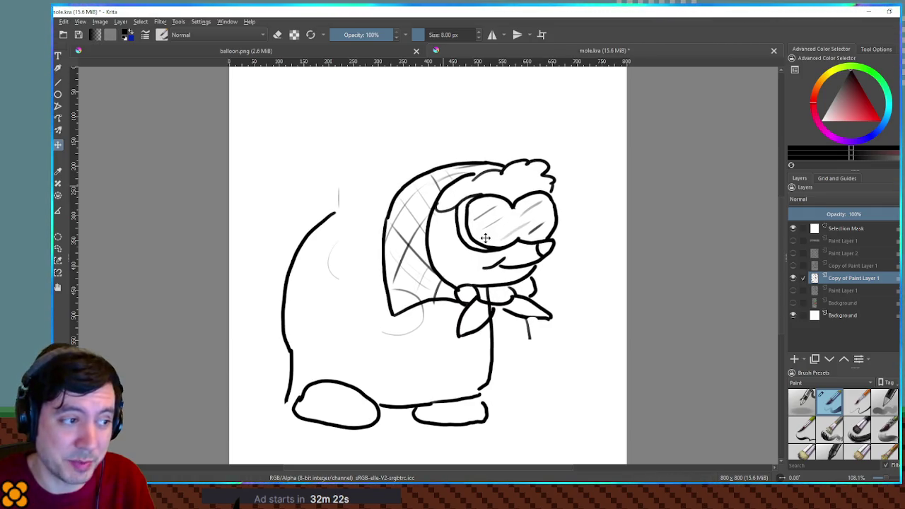
key("ctrl+shift+a")
Extend the back outline to meet the hood and erase the stray stroke below the scarf
key("b")
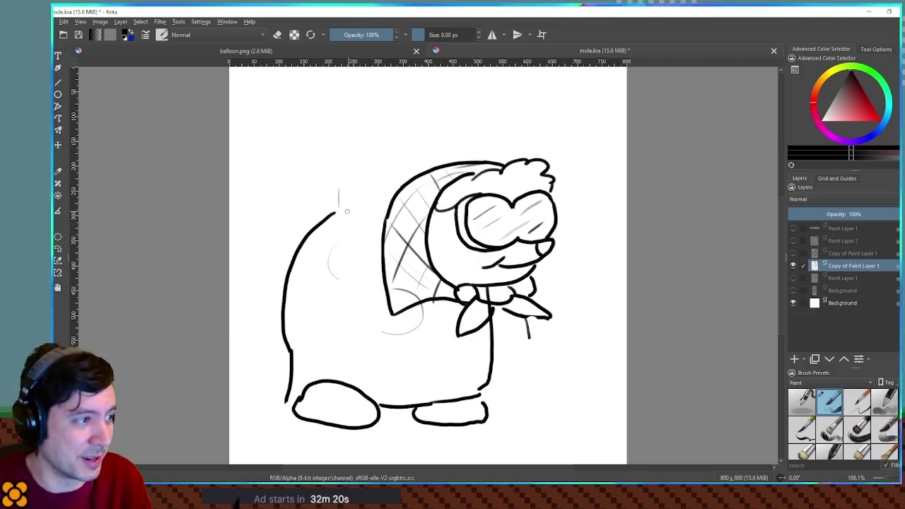
left_click_drag(336, 212, 379, 203)
key("e")
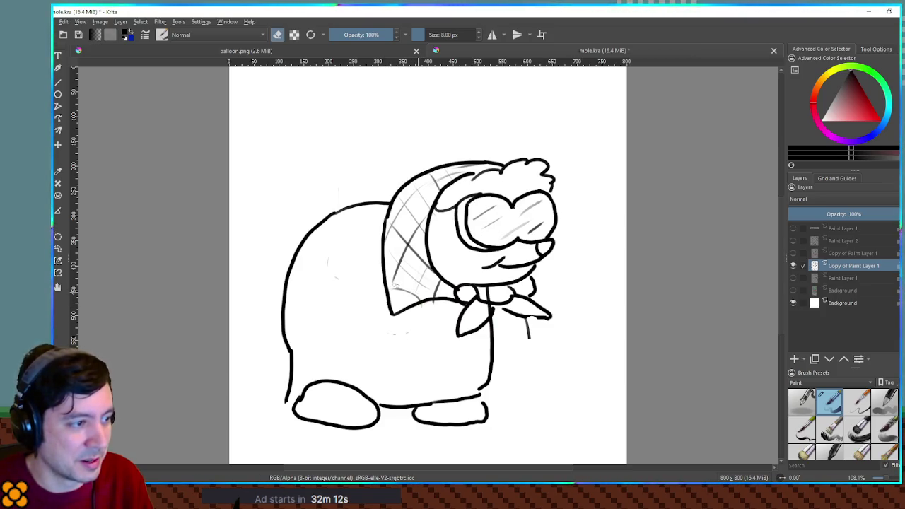
left_click_drag(528, 336, 527, 320)
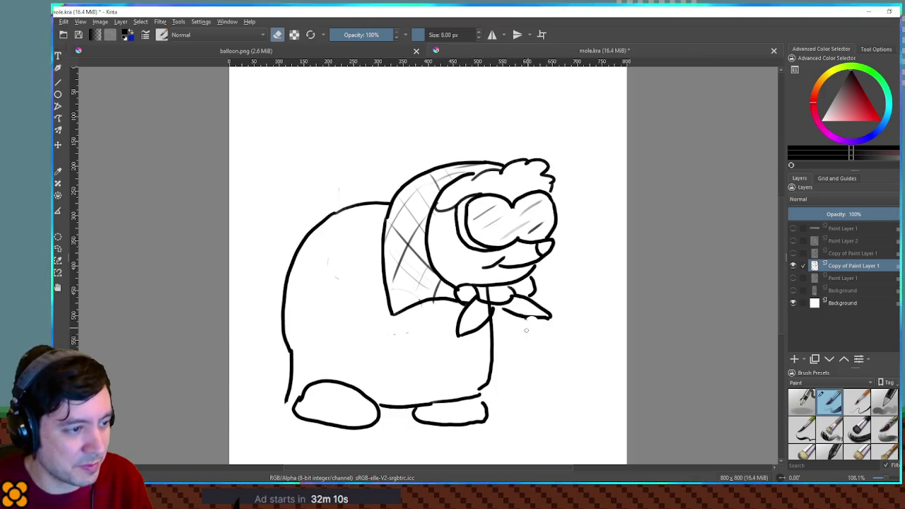
key("e")
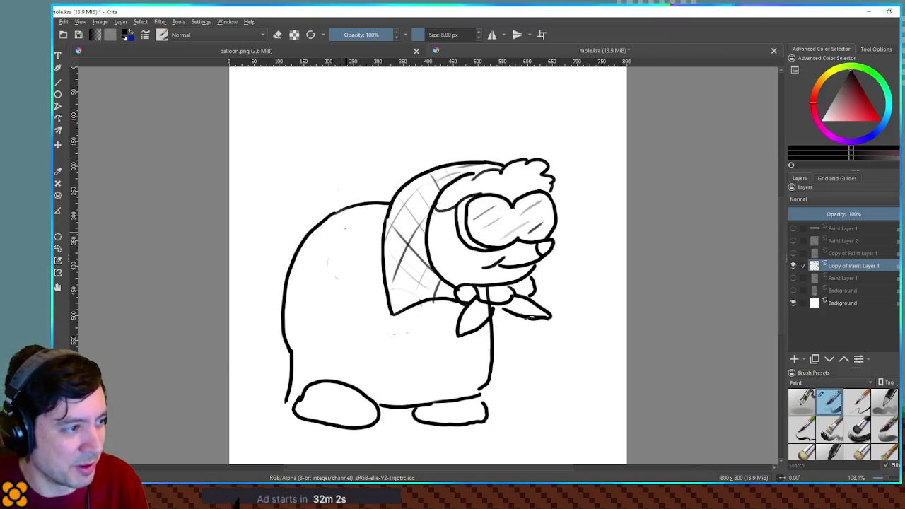
Sketch the arm as an oval with a forearm curving down the body, undoing trial strokes
left_click_drag(346, 228, 354, 237)
left_click_drag(388, 287, 404, 310)
key("ctrl+z")
key("ctrl+z")
left_click_drag(375, 253, 386, 275)
key("ctrl+z")
mouse_move(354, 227)
left_mouse_down()
mouse_move(349, 274)
mouse_move(367, 267)
left_mouse_up()
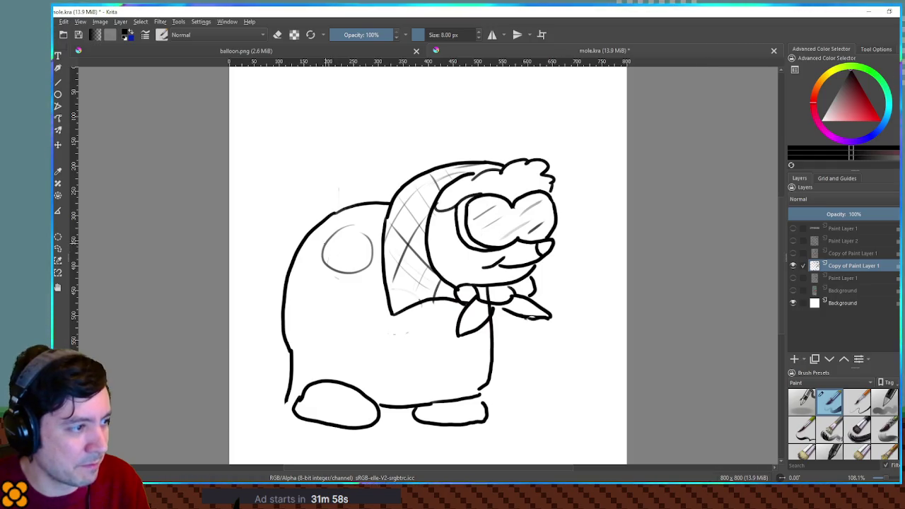
left_click_drag(320, 291, 328, 312)
left_click_drag(367, 242, 382, 290)
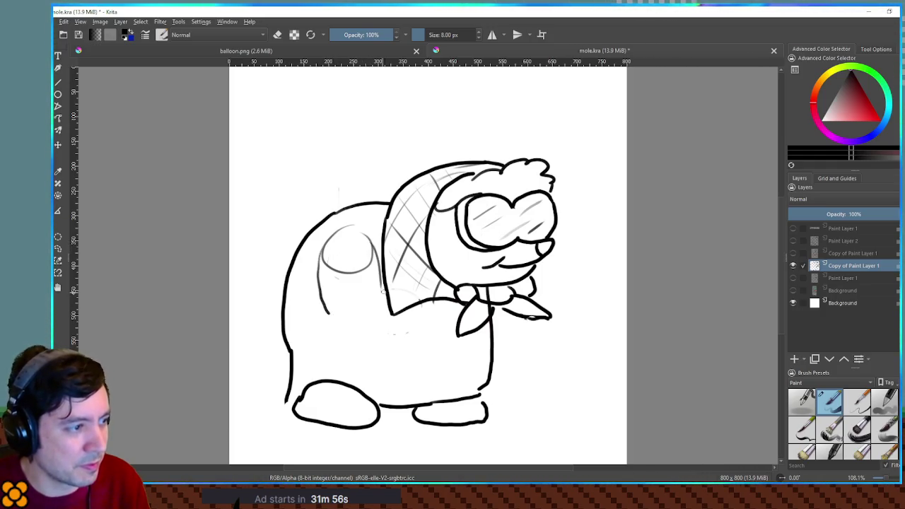
left_click_drag(325, 306, 395, 329)
mouse_move(377, 280)
left_mouse_down()
mouse_move(409, 321)
mouse_move(402, 416)
left_mouse_up()
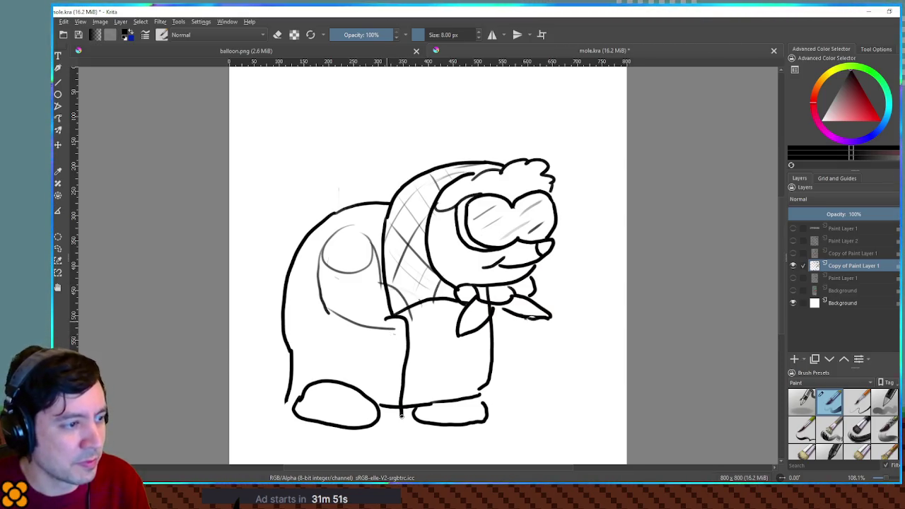
key("ctrl+z")
Draw the hooked cane handle, its second shaft line and close off the handle
mouse_move(382, 334)
left_mouse_down()
mouse_move(412, 326)
mouse_move(408, 405)
left_mouse_up()
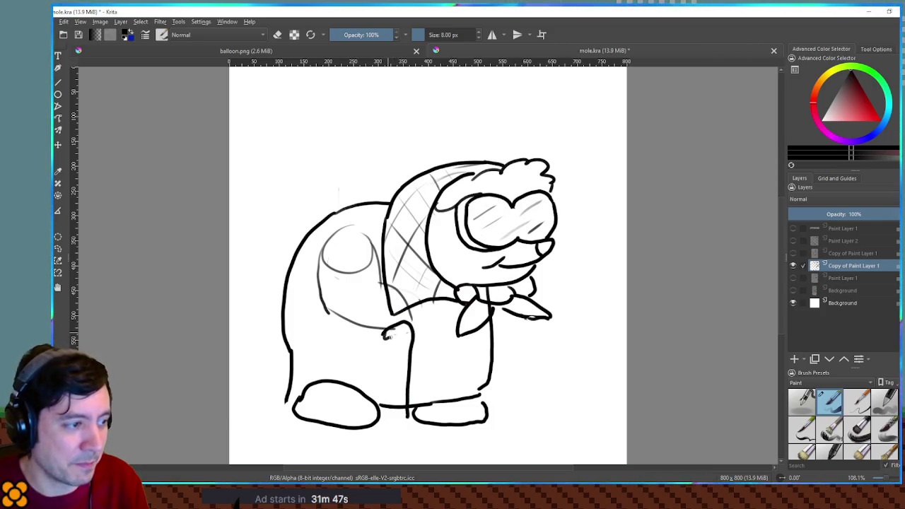
left_click_drag(401, 347, 398, 408)
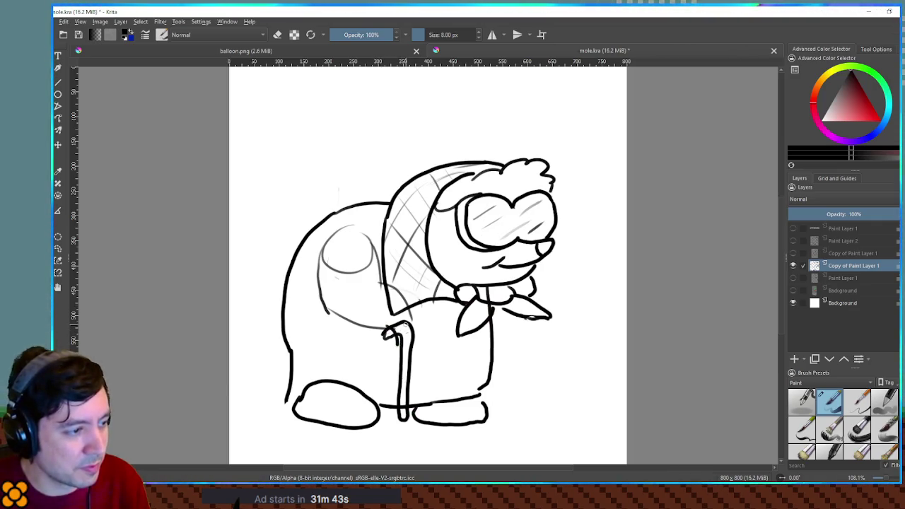
mouse_move(410, 344)
left_mouse_down()
mouse_move(403, 331)
mouse_move(389, 338)
mouse_move(385, 286)
left_mouse_up()
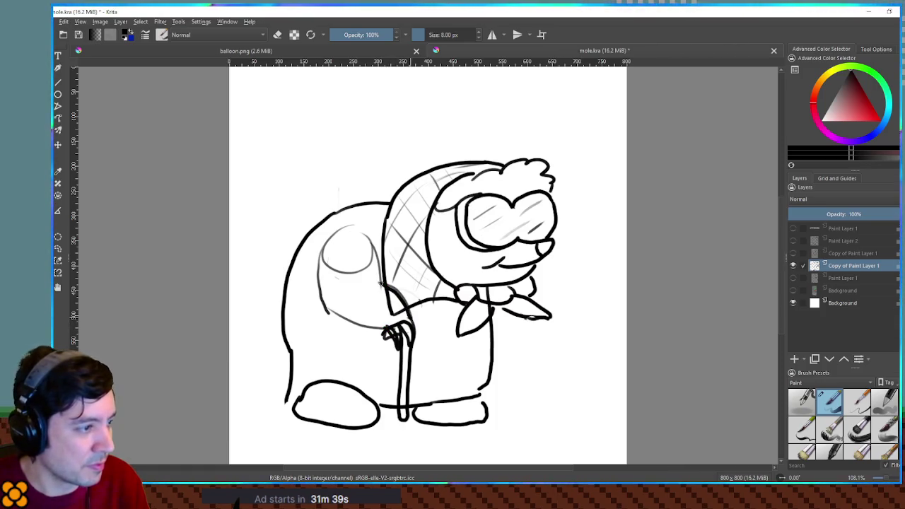
Ink the arm's lower edge and erase leftover sketch lines inside the arm
mouse_move(364, 233)
left_mouse_down()
mouse_move(380, 282)
mouse_move(361, 239)
mouse_move(324, 247)
left_mouse_up()
key("ctrl+z")
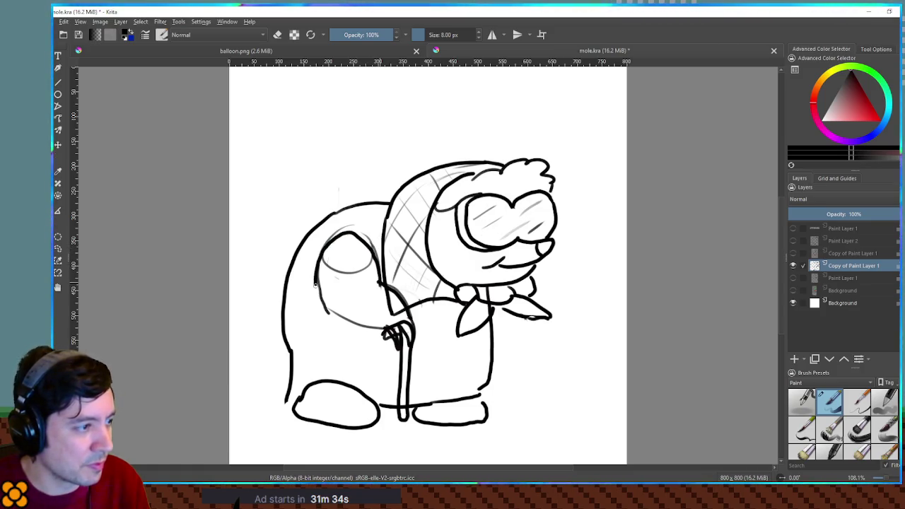
left_click_drag(358, 322, 382, 326)
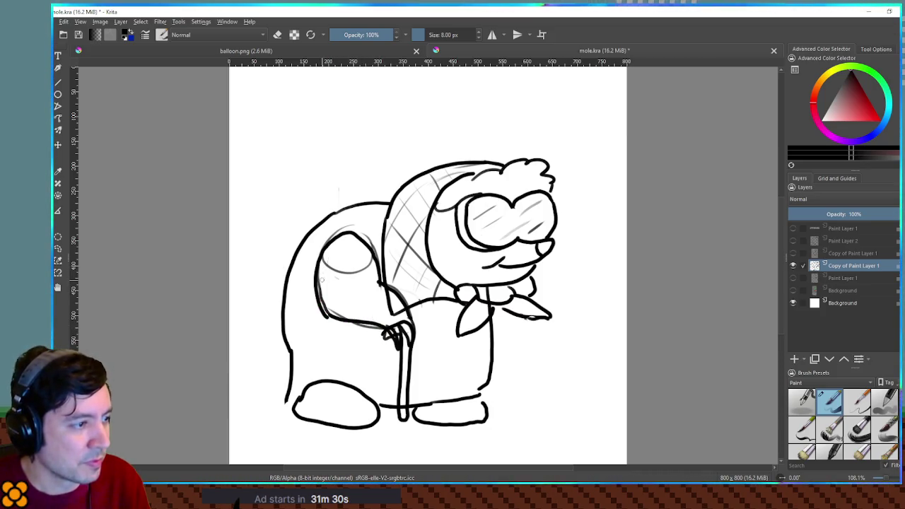
key("e")
left_click_drag(337, 274, 358, 266)
key("e")
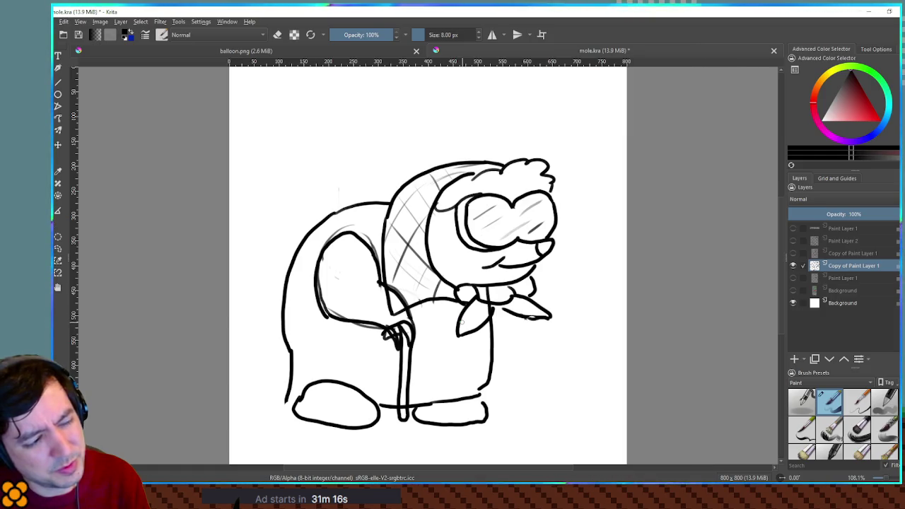
Draw a hanging tail under the scarf knot and touch up the lower-left body line by the foot
mouse_move(514, 328)
left_mouse_down()
mouse_move(521, 349)
mouse_move(497, 309)
left_mouse_up()
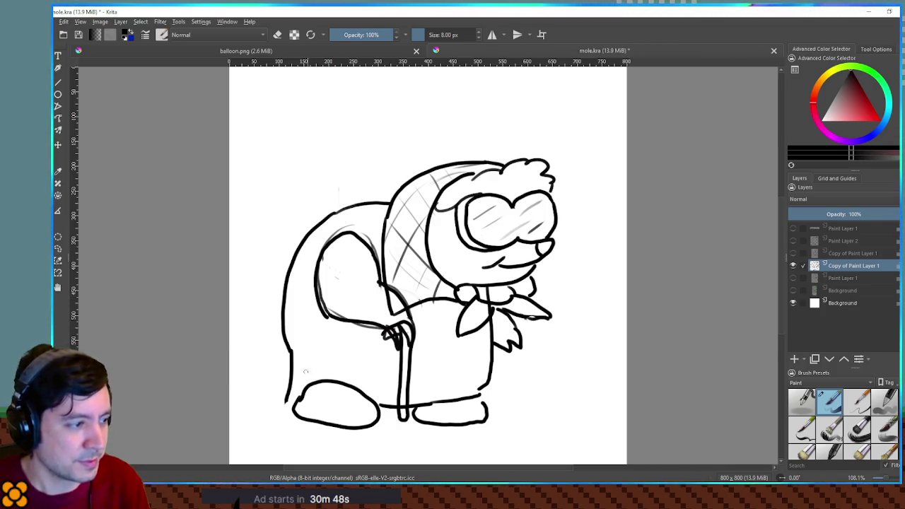
left_click_drag(288, 398, 302, 406)
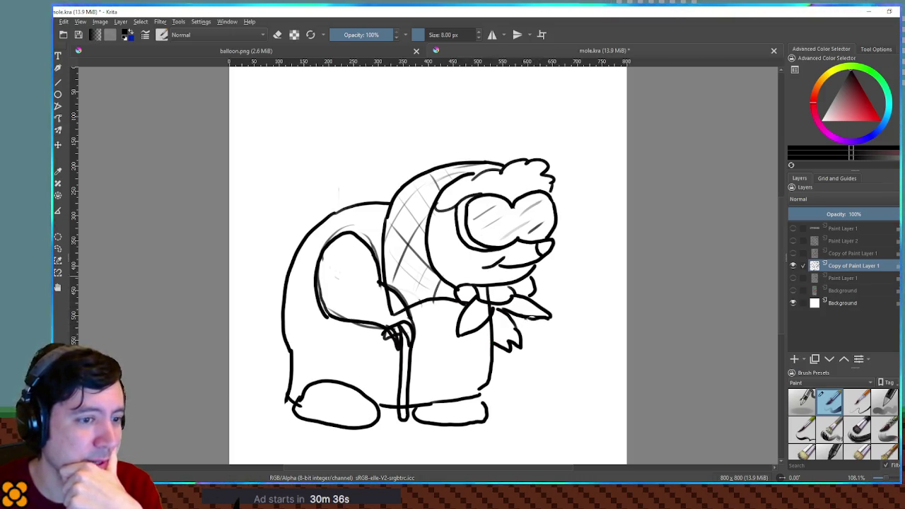
Check the reference Background layer, fade the line art to 44% opacity and add Paint Layer 3
left_click(793, 291)
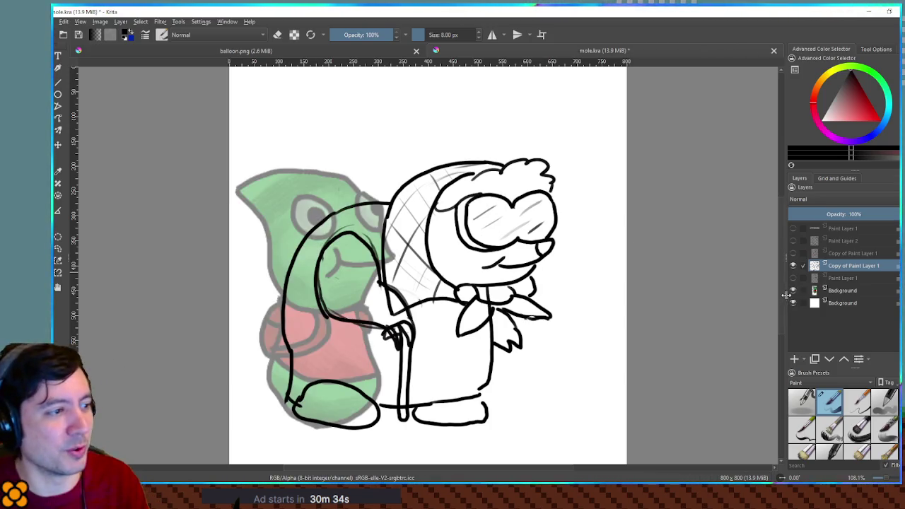
left_click(793, 291)
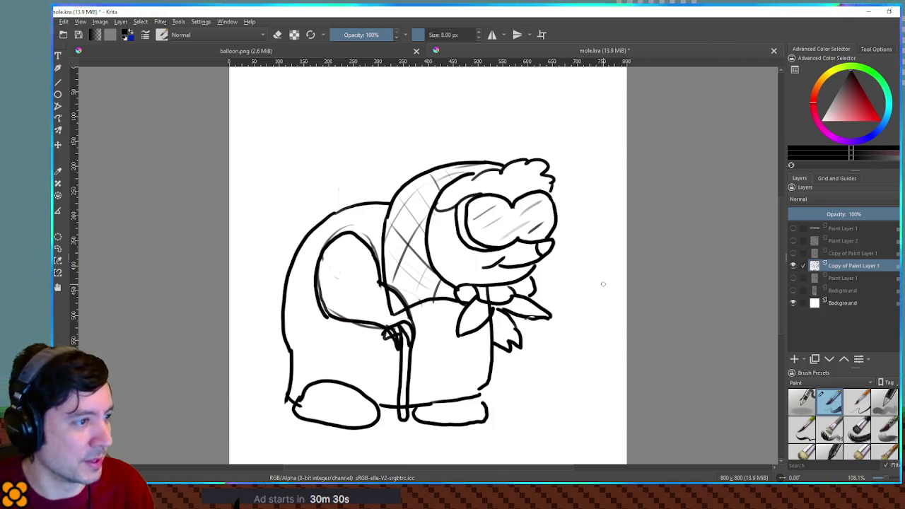
left_click(837, 214)
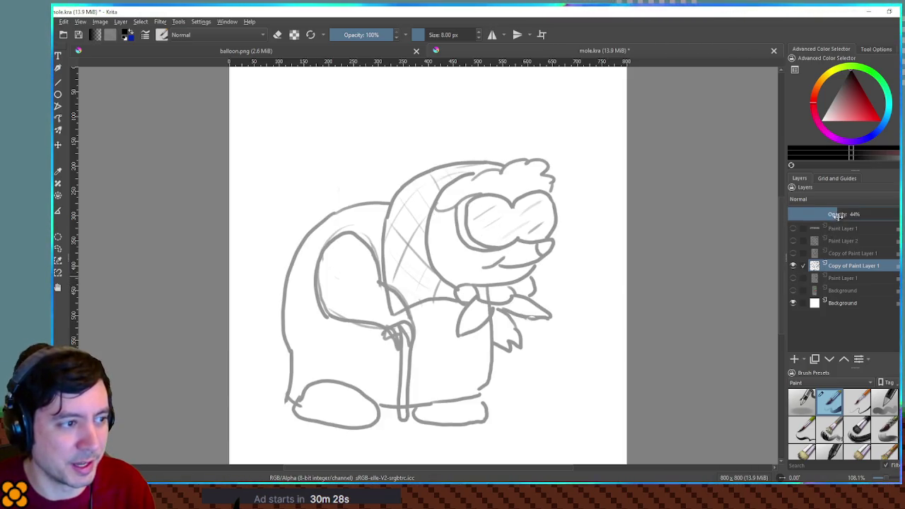
key("Insert")
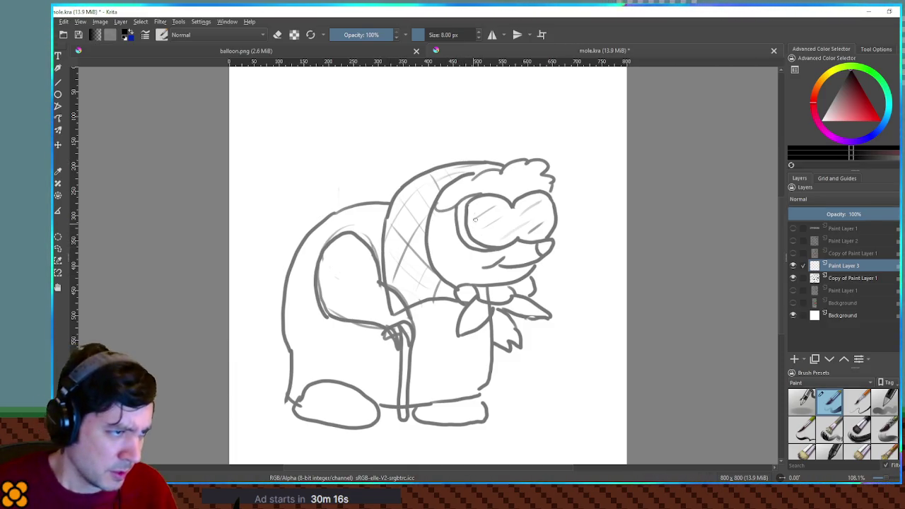
Ink a bumpy black curl along the mole's head top, undoing the stray leftward strokes
mouse_move(470, 181)
left_mouse_down()
mouse_move(529, 163)
mouse_move(550, 174)
left_mouse_up()
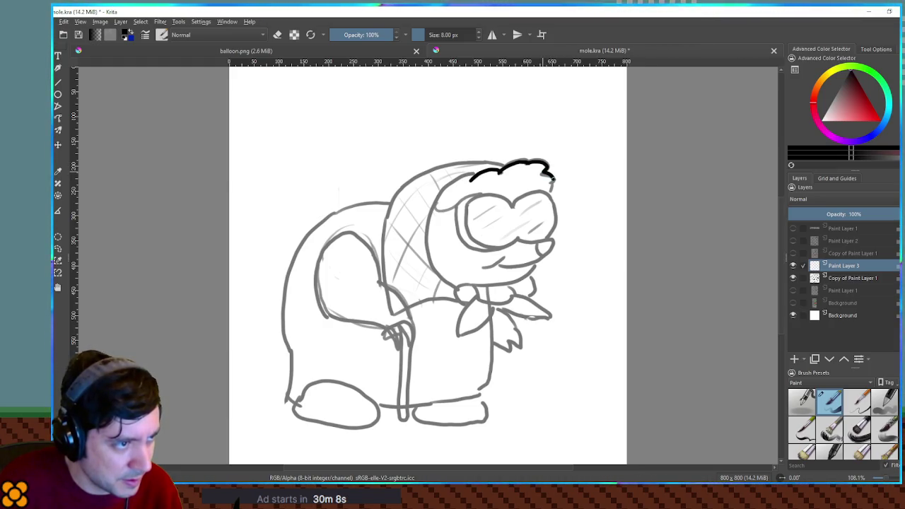
left_click_drag(551, 187, 551, 197)
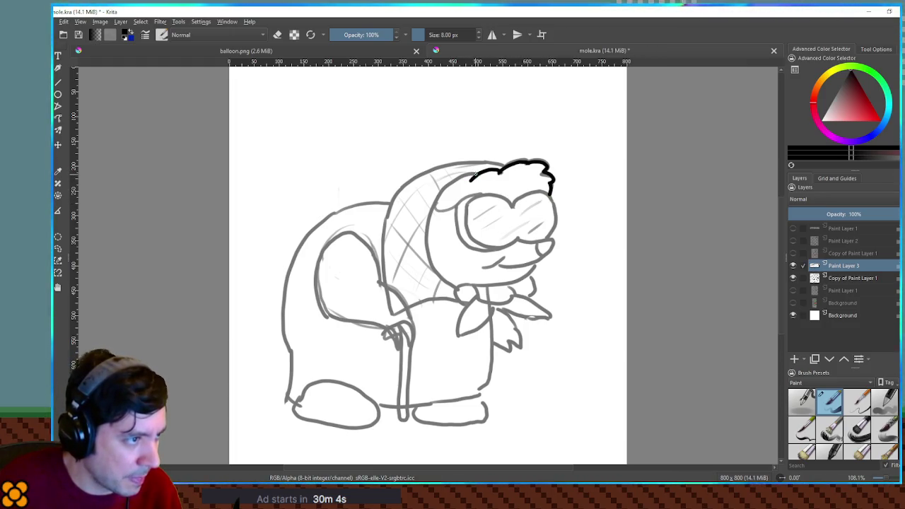
key("ctrl+z")
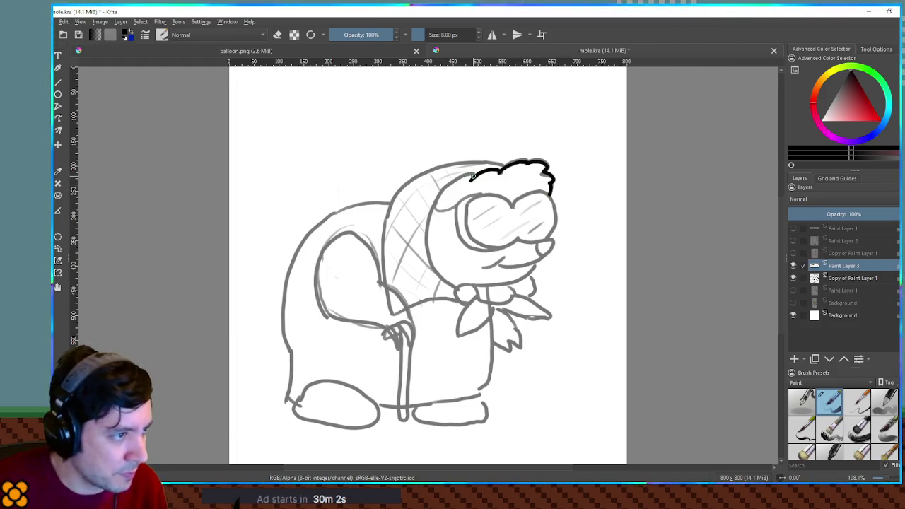
mouse_move(472, 176)
left_mouse_down()
mouse_move(429, 203)
mouse_move(422, 250)
left_mouse_up()
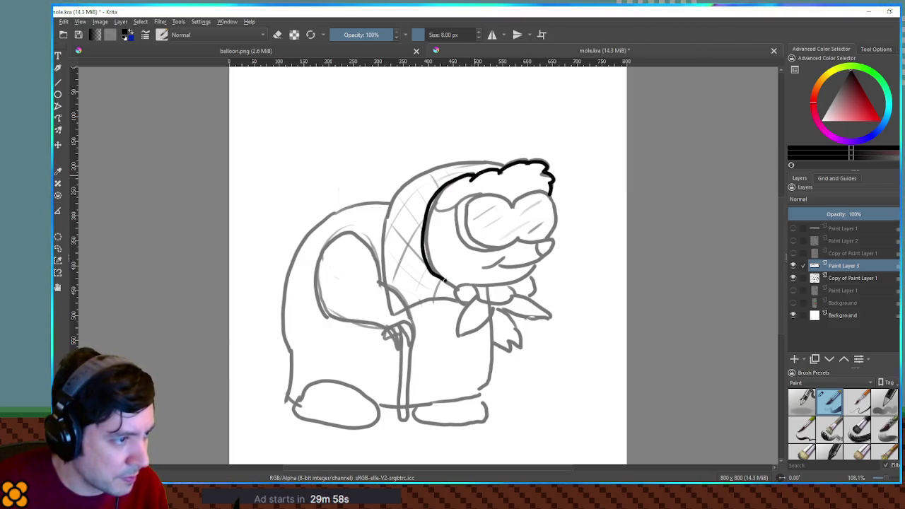
key("ctrl+z")
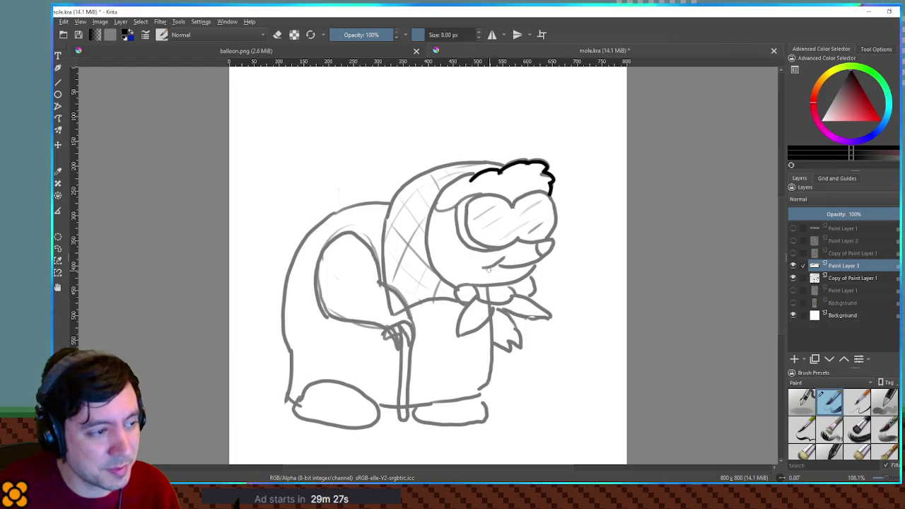
left_click_drag(498, 275, 514, 271)
Undo the mouth and eyebrow strokes, then ink the hair's lower edge and the head's left side
key("ctrl+z")
key("ctrl+z")
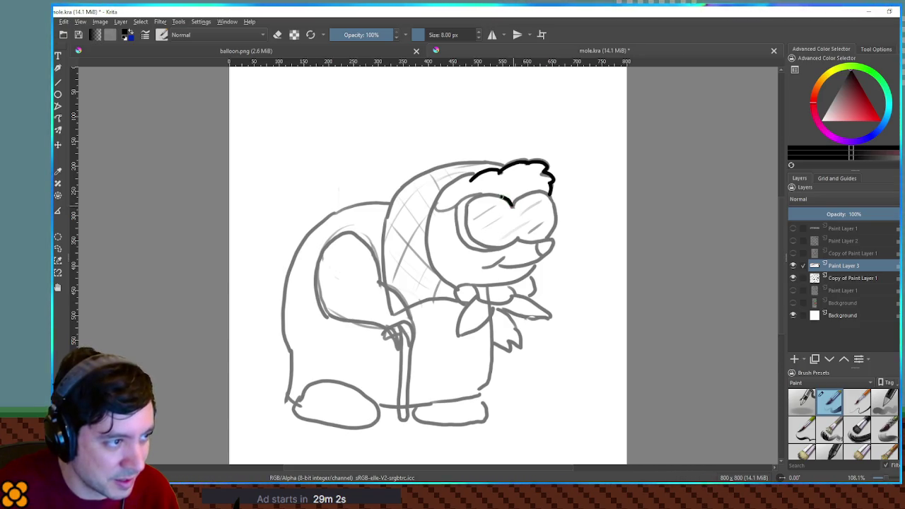
key("ctrl+z")
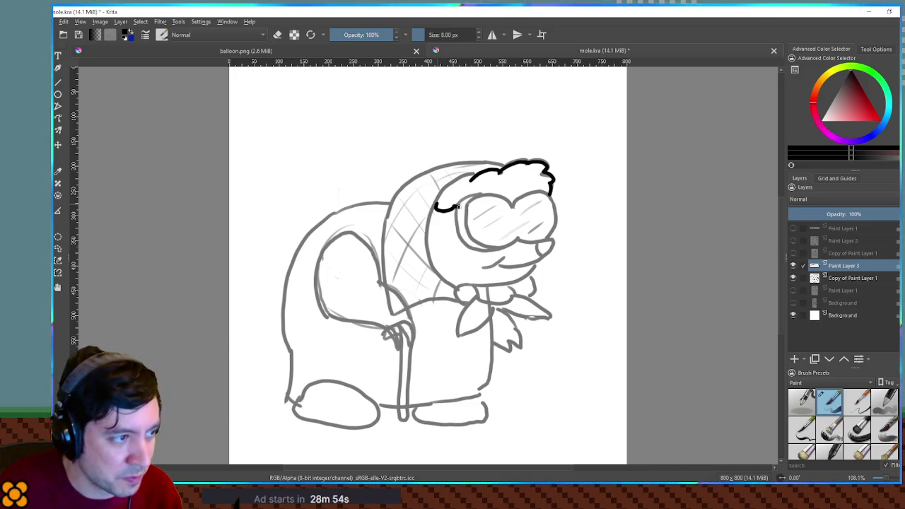
left_click_drag(496, 201, 513, 208)
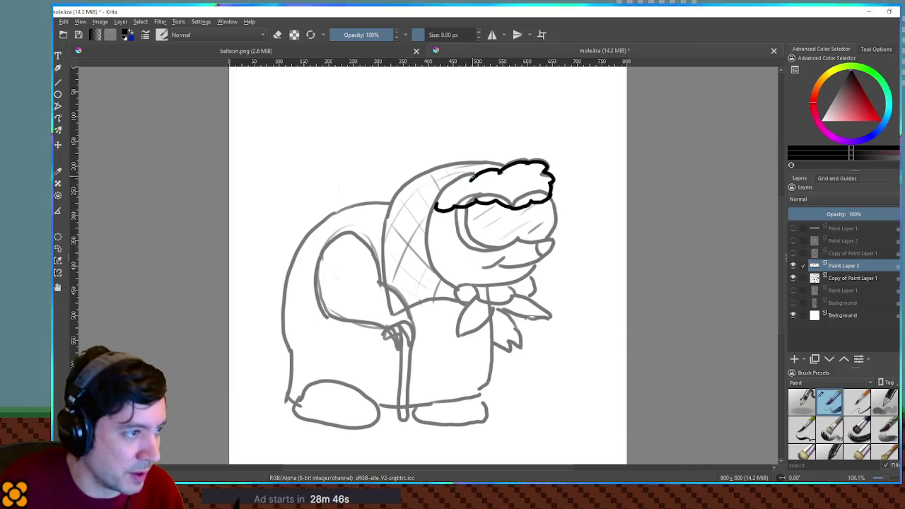
left_click_drag(467, 172, 457, 178)
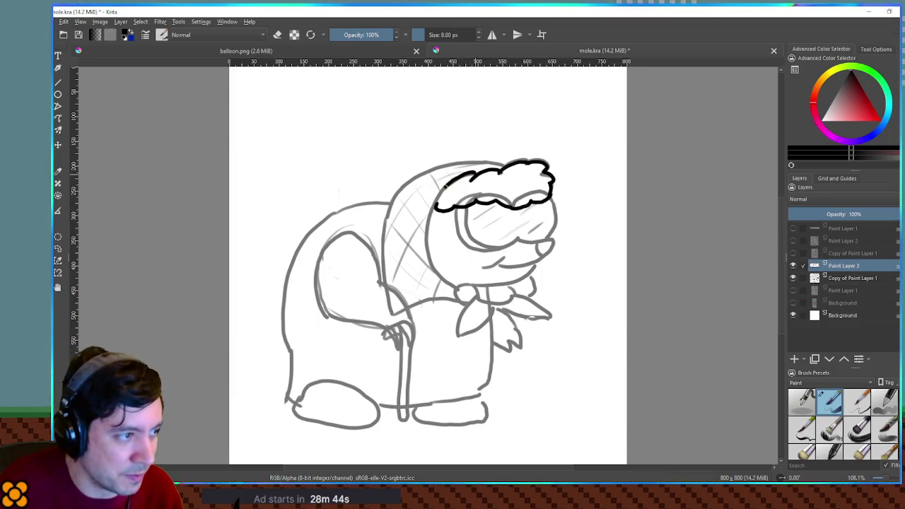
key("ctrl+z")
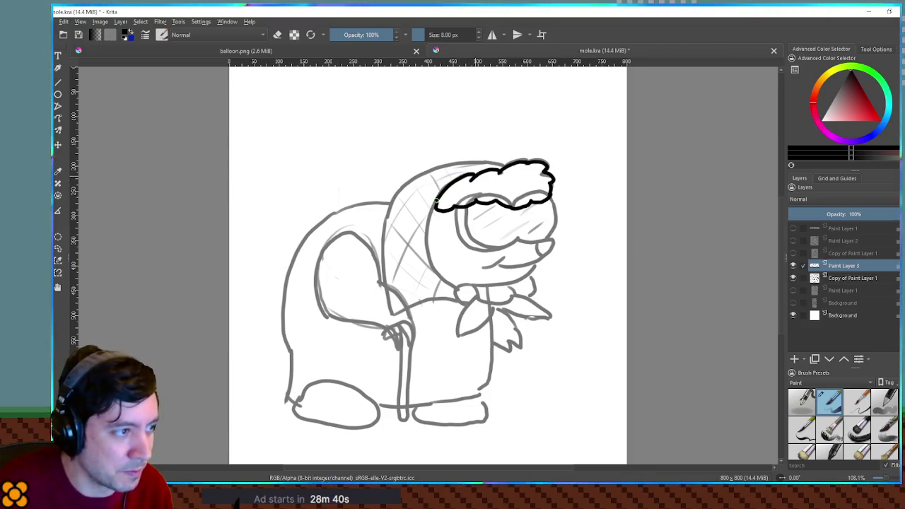
left_click_drag(426, 249, 428, 259)
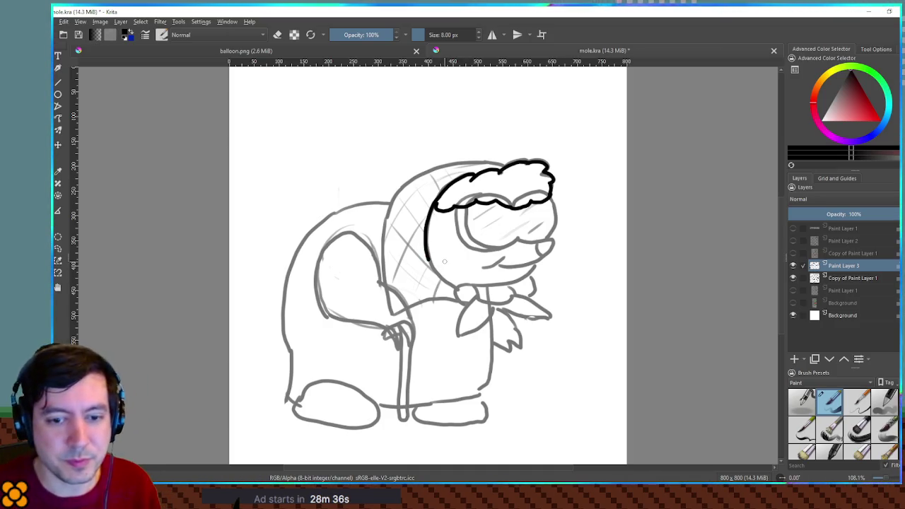
scroll(461, 271, "up", 1)
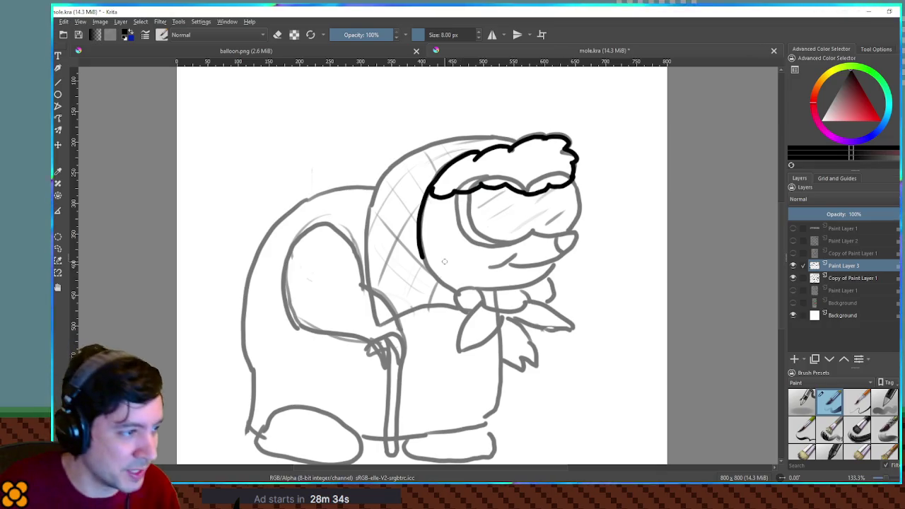
Extend the left head outline and the hair top, undoing the failed hood strokes
left_click_drag(421, 259, 454, 290)
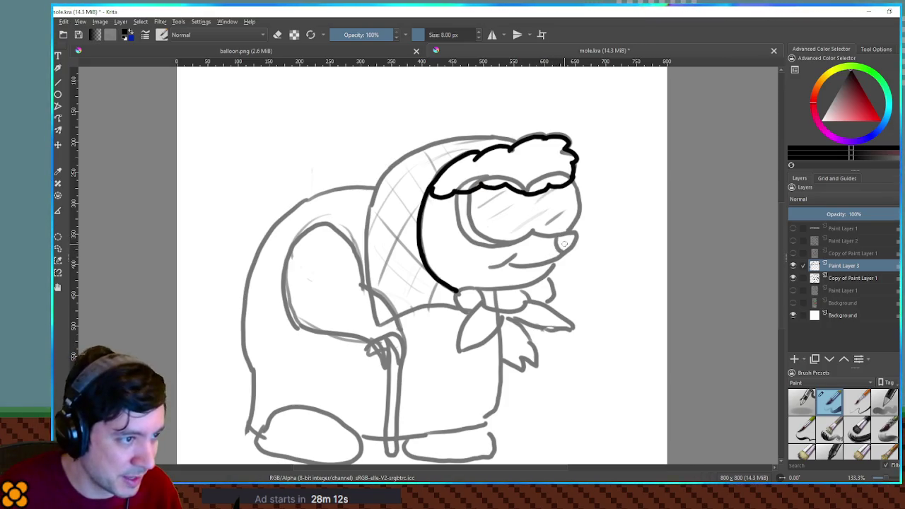
mouse_move(564, 240)
left_mouse_down()
mouse_move(553, 265)
mouse_move(512, 288)
mouse_move(487, 289)
left_mouse_up()
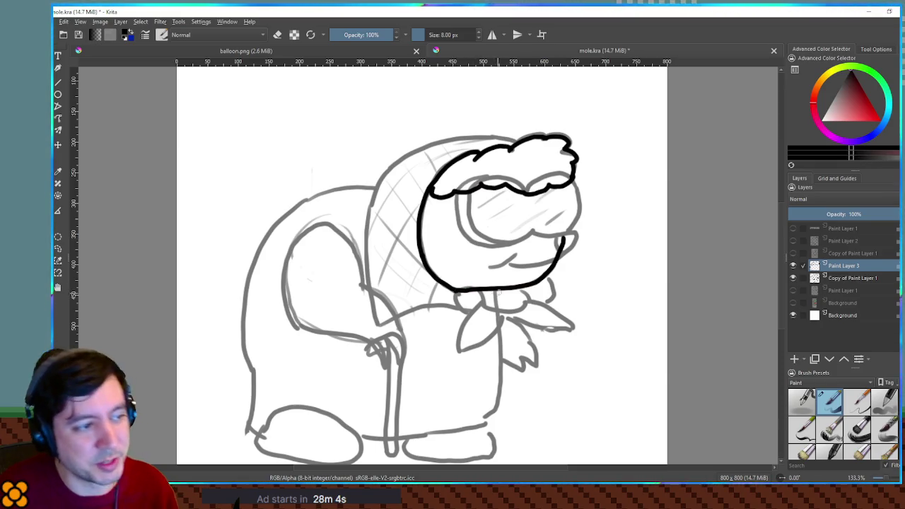
key("ctrl+z")
key("ctrl+z")
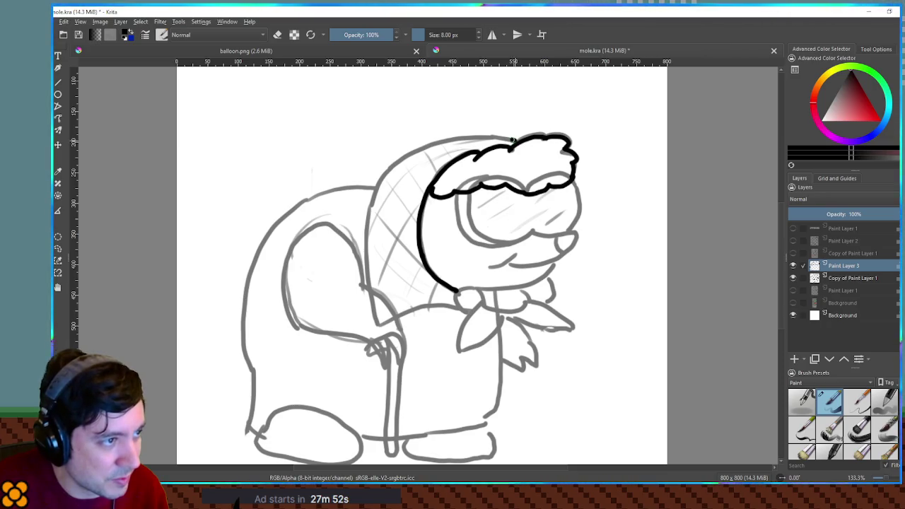
mouse_move(499, 137)
left_mouse_down()
mouse_move(438, 142)
mouse_move(405, 160)
mouse_move(372, 206)
mouse_move(368, 241)
left_mouse_up()
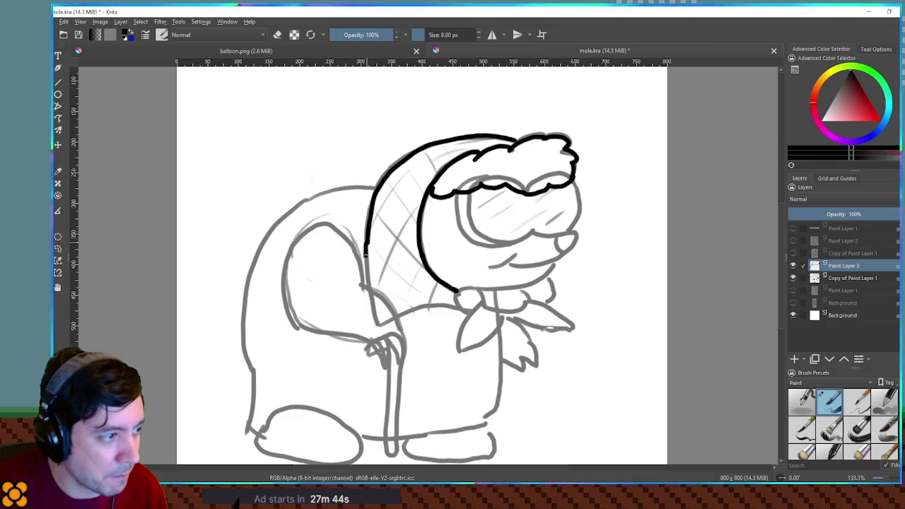
left_click_drag(367, 269, 380, 321)
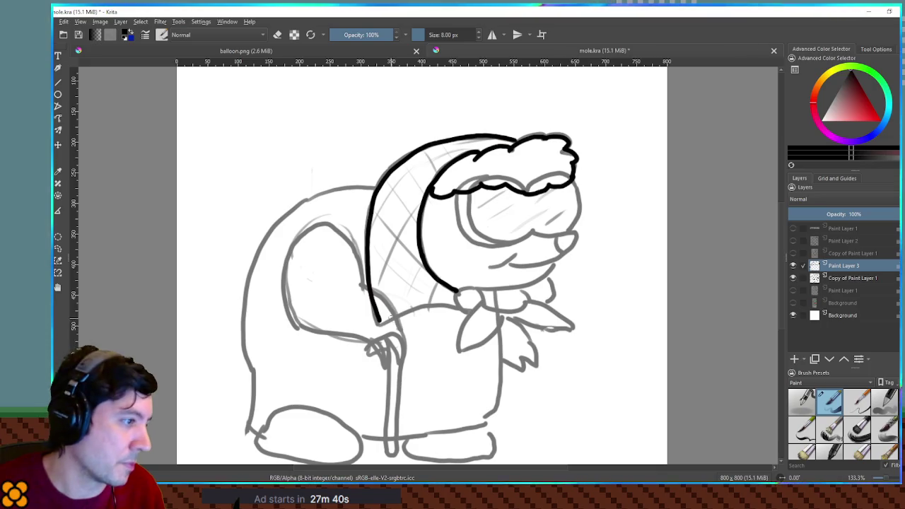
key("ctrl+z")
key("ctrl+z")
key("ctrl+z")
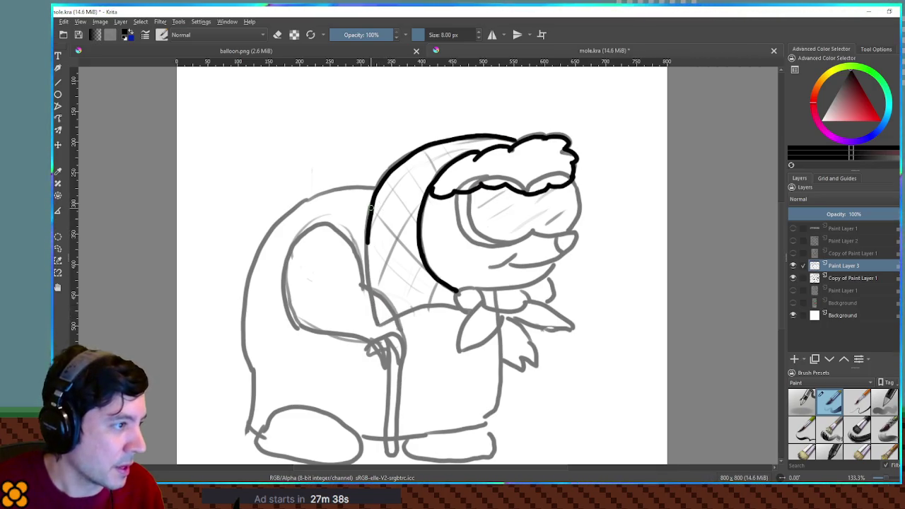
key("ctrl+z")
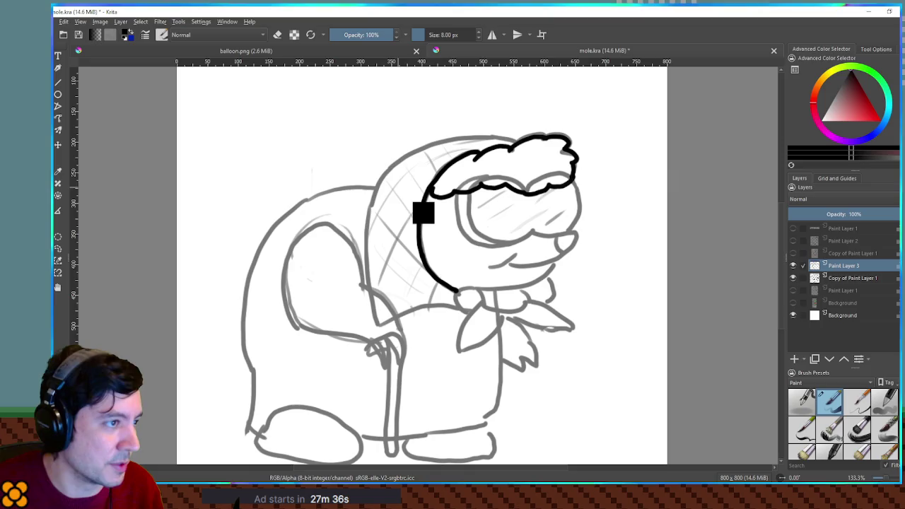
Redraw the hood outline over its top and left side, then ink the scarf's left flap
mouse_move(515, 144)
left_mouse_down()
mouse_move(367, 242)
mouse_move(387, 319)
left_mouse_up()
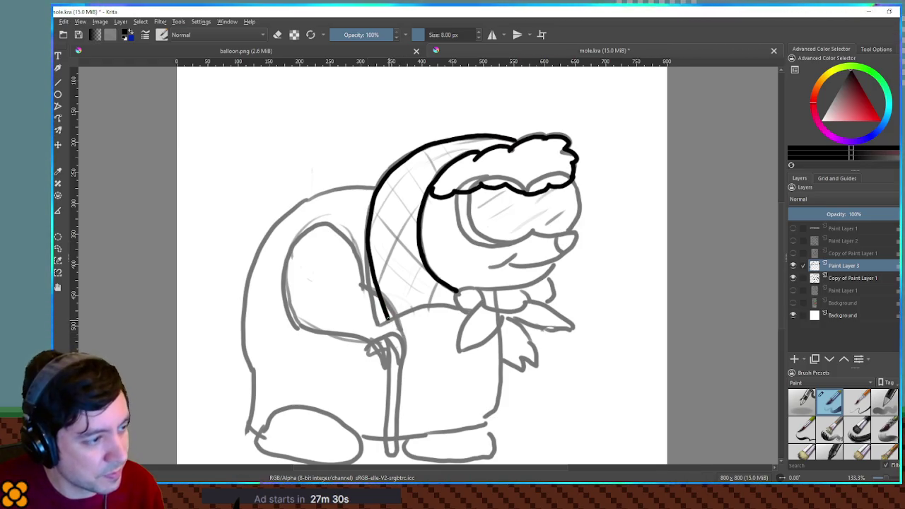
left_click_drag(386, 320, 399, 315)
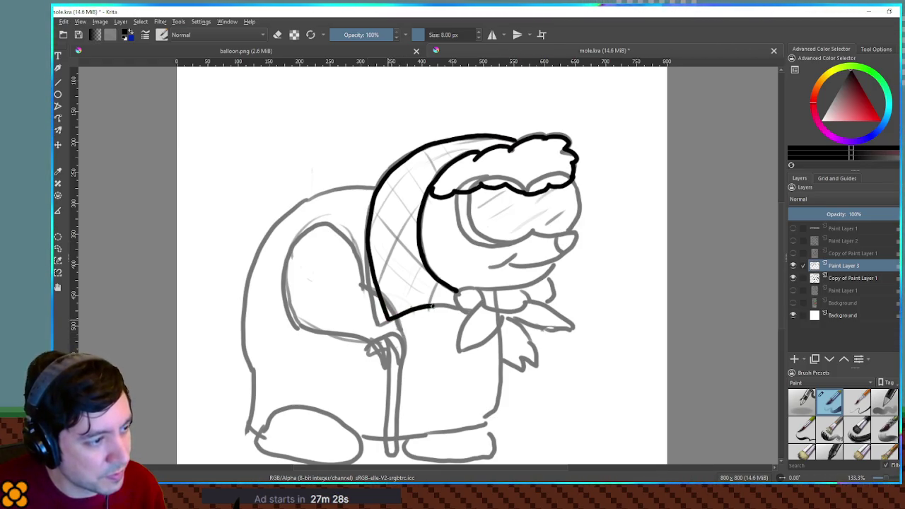
mouse_move(453, 306)
left_mouse_down()
mouse_move(464, 309)
mouse_move(473, 287)
left_mouse_up()
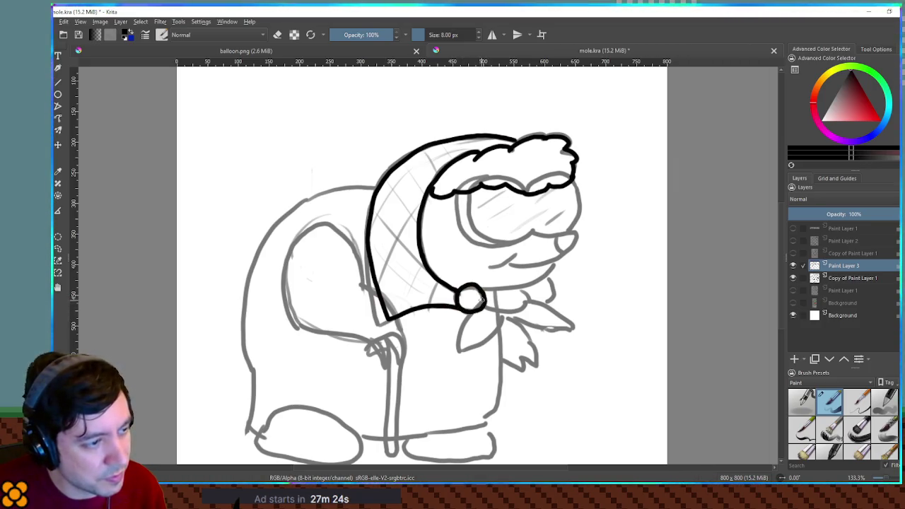
key("ctrl+z")
mouse_move(484, 303)
left_mouse_down()
mouse_move(458, 352)
mouse_move(501, 327)
left_mouse_up()
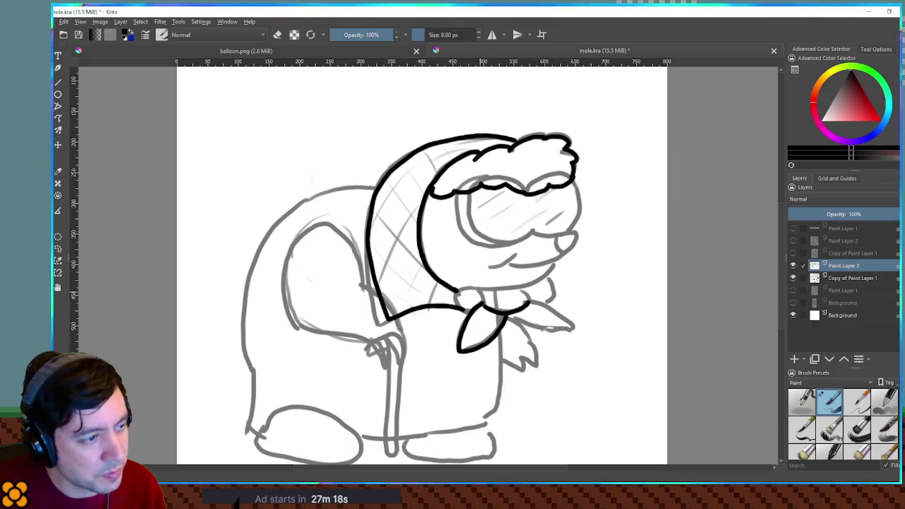
Join the hood to the collar, then ink the knot, right face edge and right scarf flap
left_click_drag(463, 290, 459, 300)
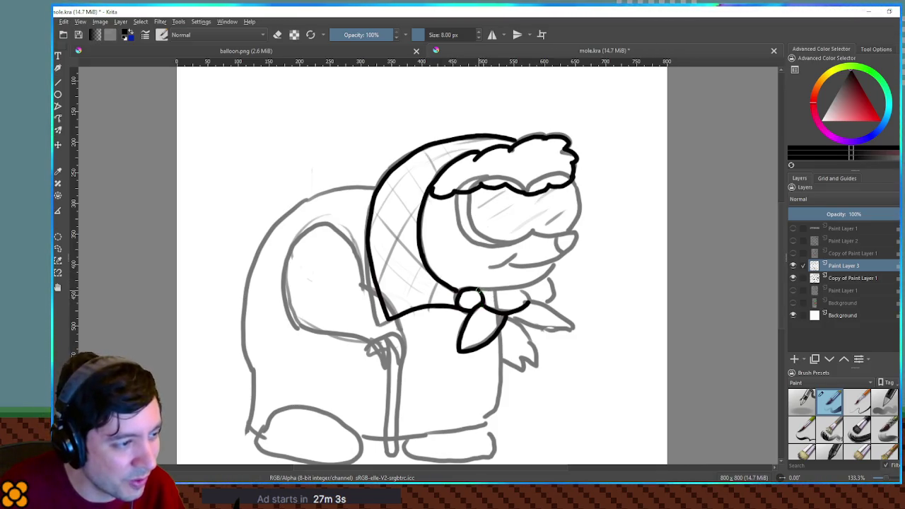
mouse_move(483, 290)
left_mouse_down()
mouse_move(534, 284)
mouse_move(556, 262)
left_mouse_up()
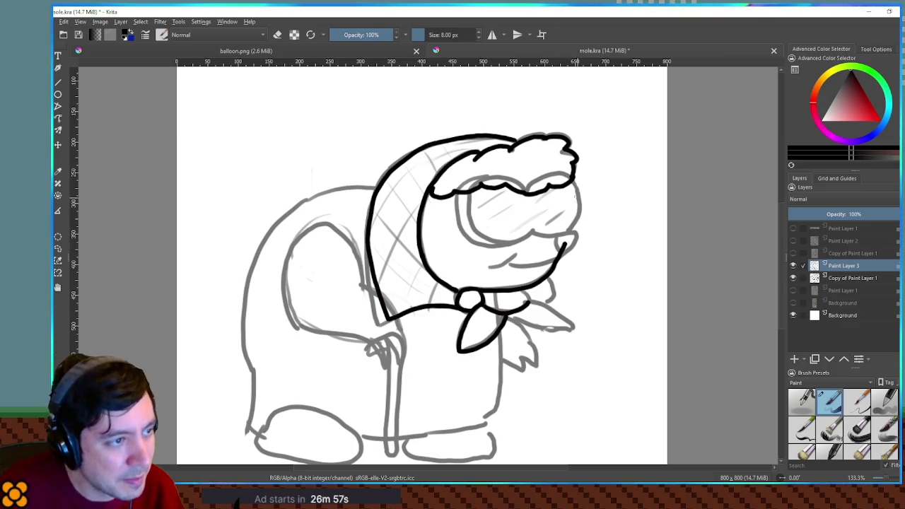
left_click_drag(569, 187, 573, 206)
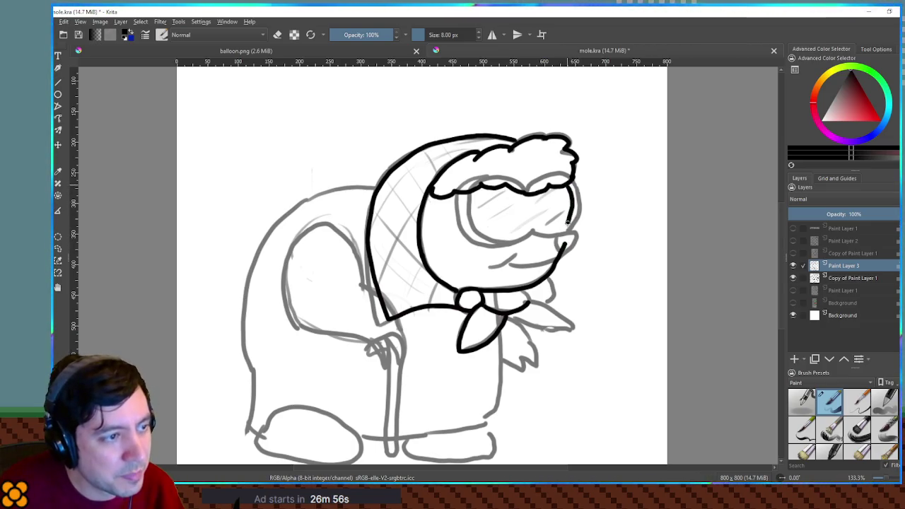
left_click_drag(565, 239, 562, 249)
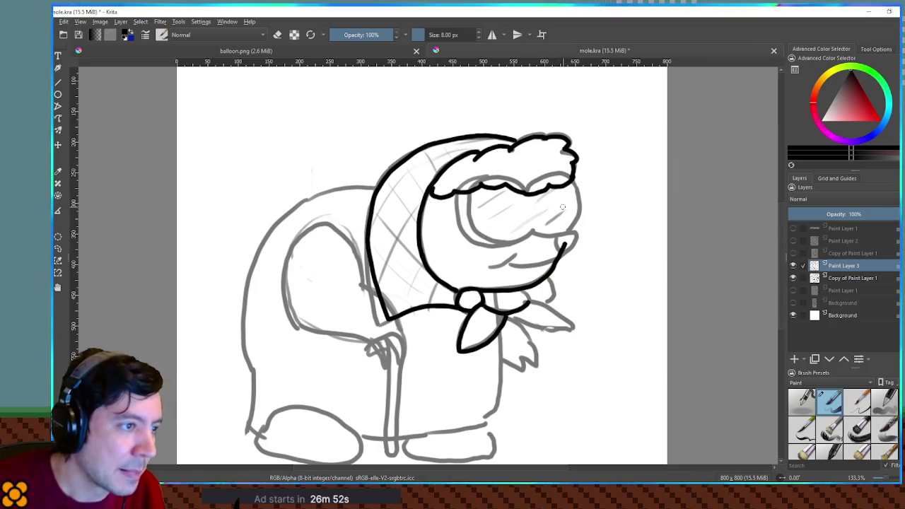
left_click_drag(557, 188, 564, 249)
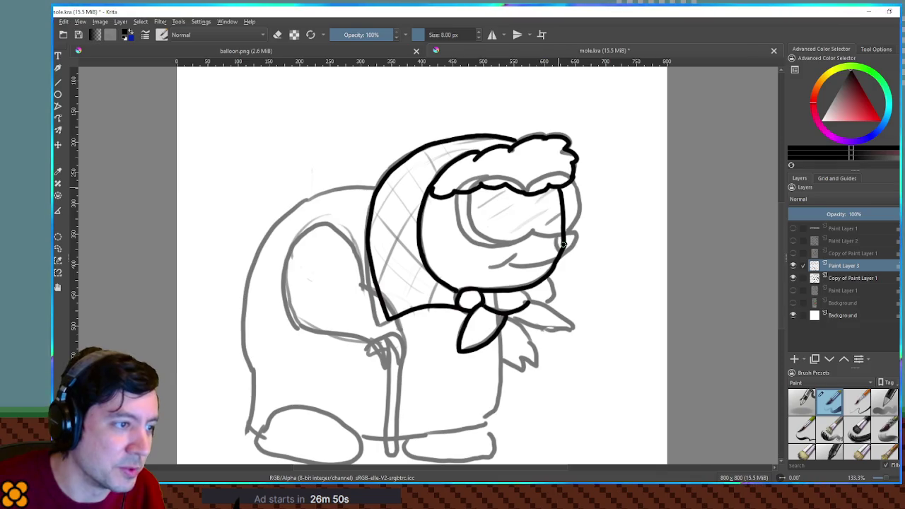
key("ctrl+z")
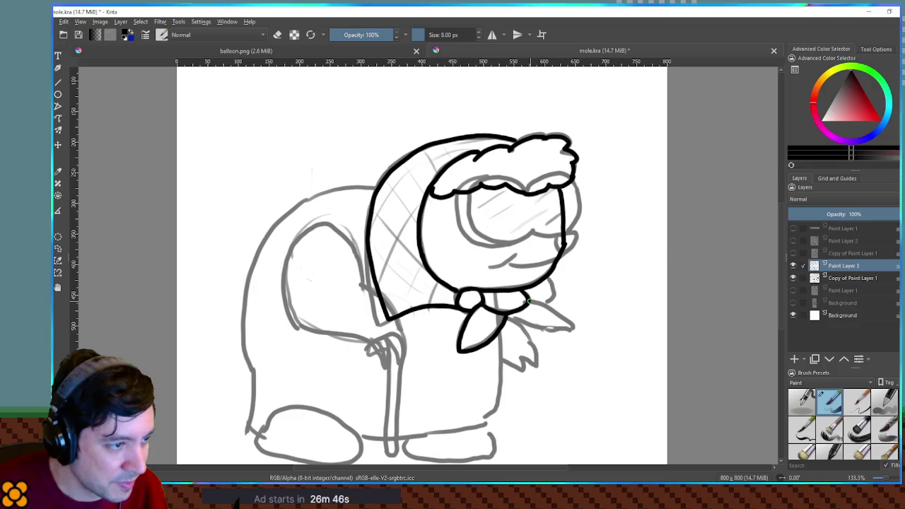
left_click_drag(558, 316, 569, 325)
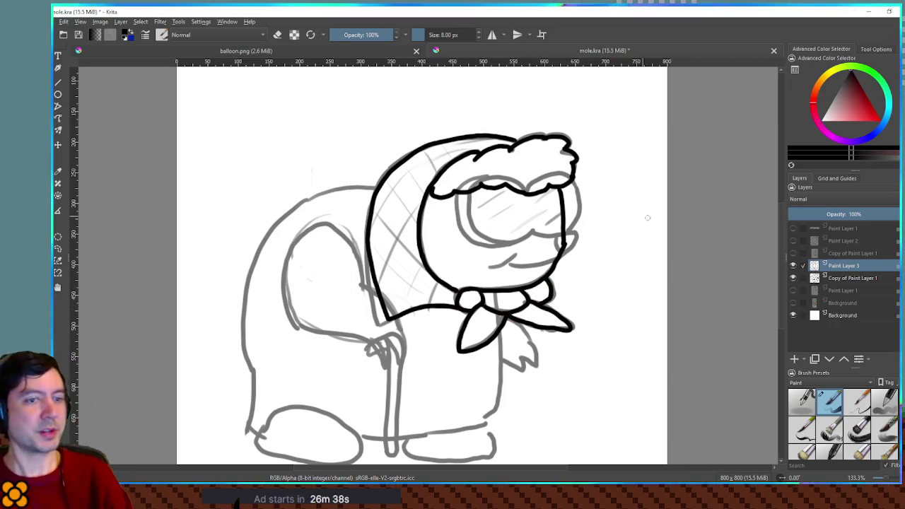
Hide the sketch copy, ink the left and right goggle outlines on a new layer, then add Paint Layer 5
left_click(793, 278)
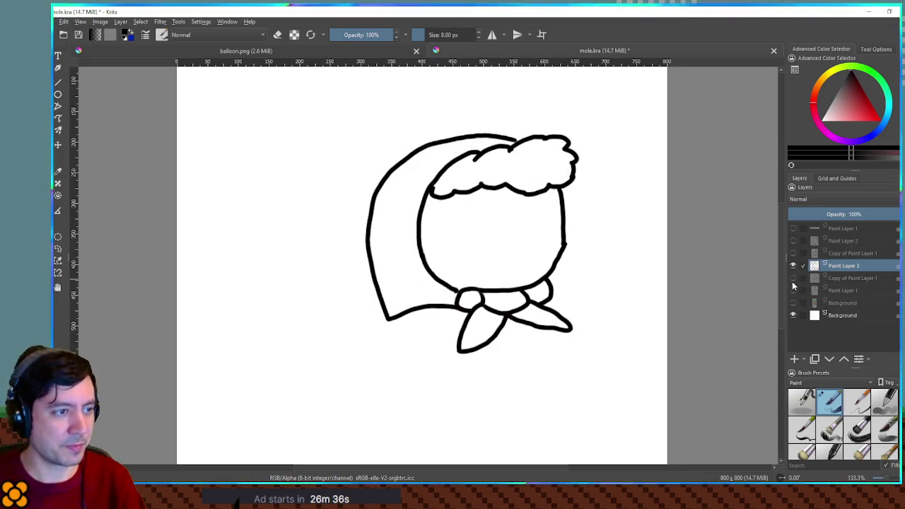
key("ctrl+z")
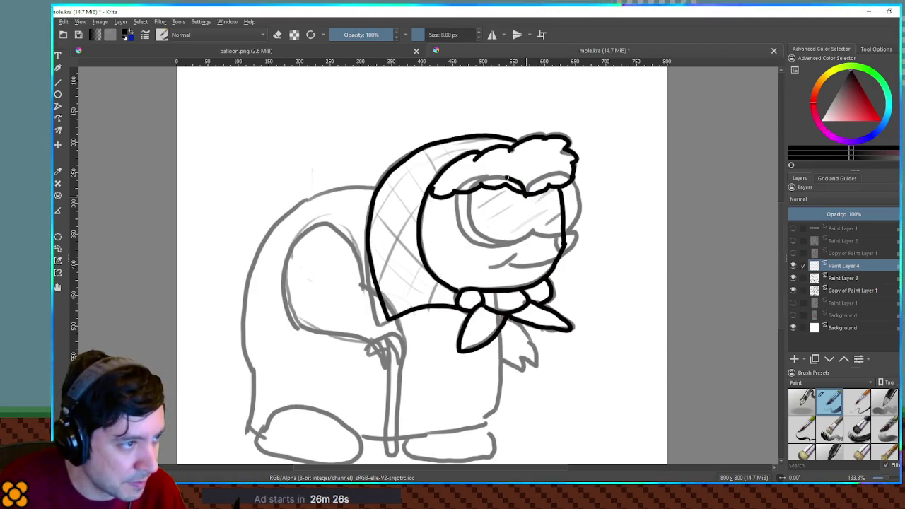
mouse_move(484, 181)
left_mouse_down()
mouse_move(469, 214)
mouse_move(481, 234)
mouse_move(543, 236)
left_mouse_up()
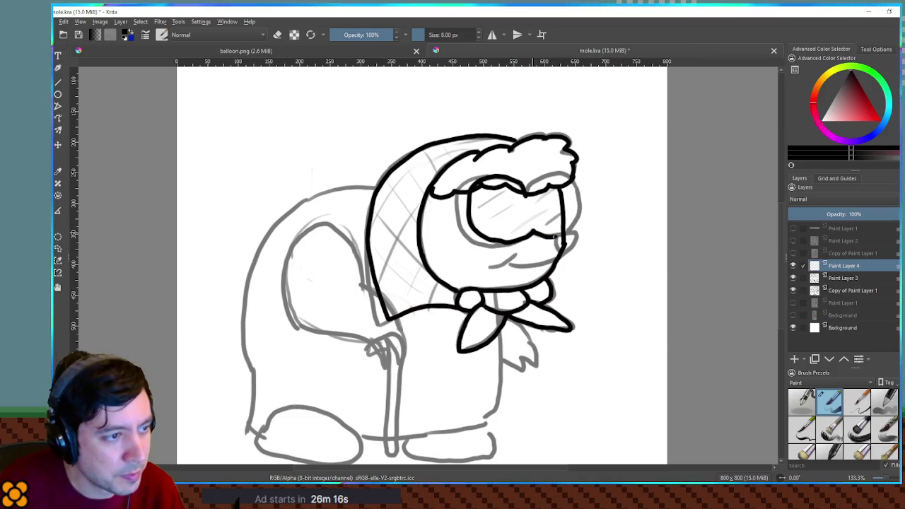
mouse_move(581, 205)
left_mouse_down()
mouse_move(570, 180)
mouse_move(551, 172)
mouse_move(525, 193)
left_mouse_up()
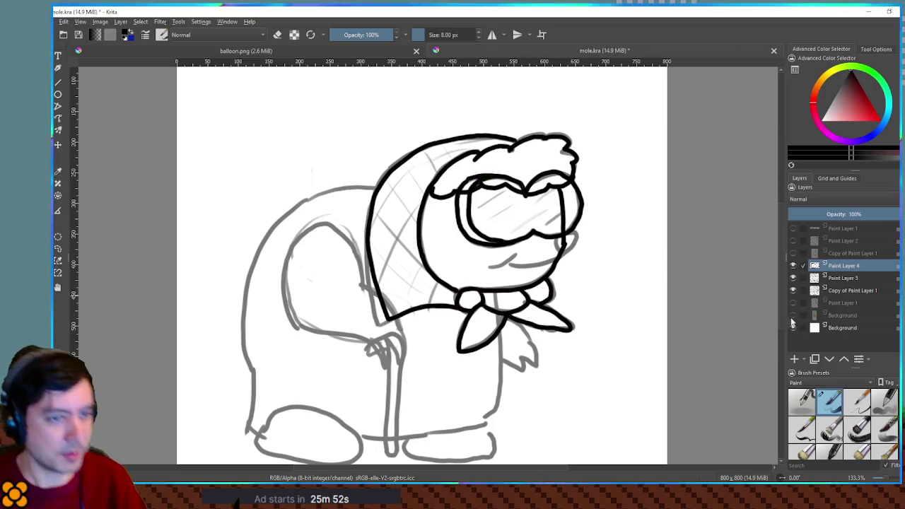
left_click(795, 359)
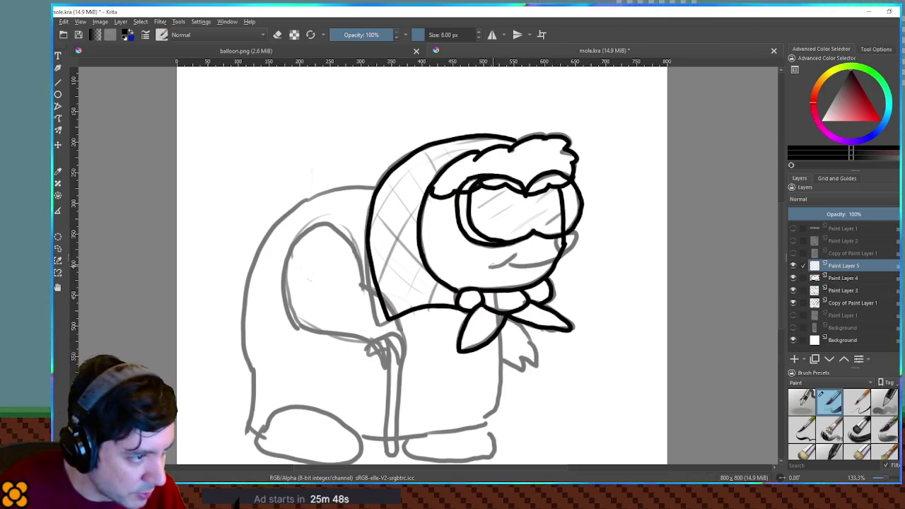
Ink the smiling mouth line and a small snout curve, comparing against the goggle layer
left_click_drag(490, 267, 516, 259)
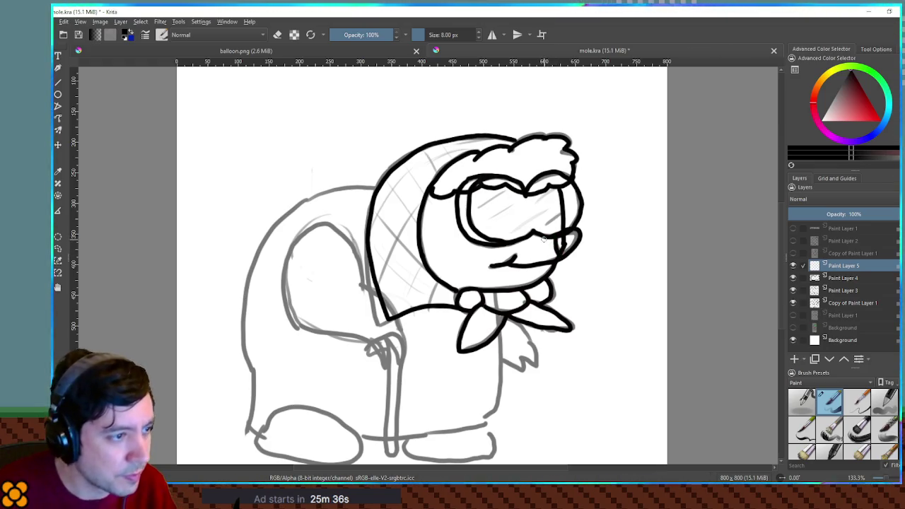
key("ctrl+z")
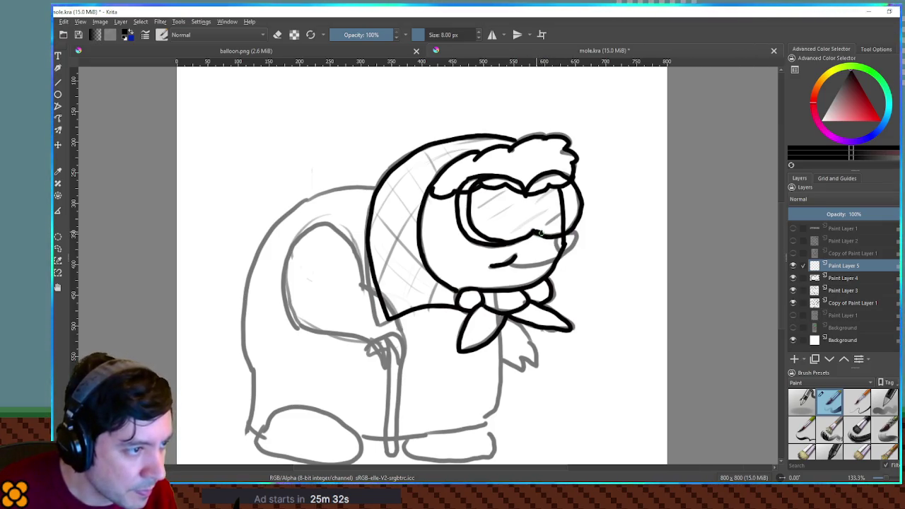
left_click_drag(560, 232, 570, 232)
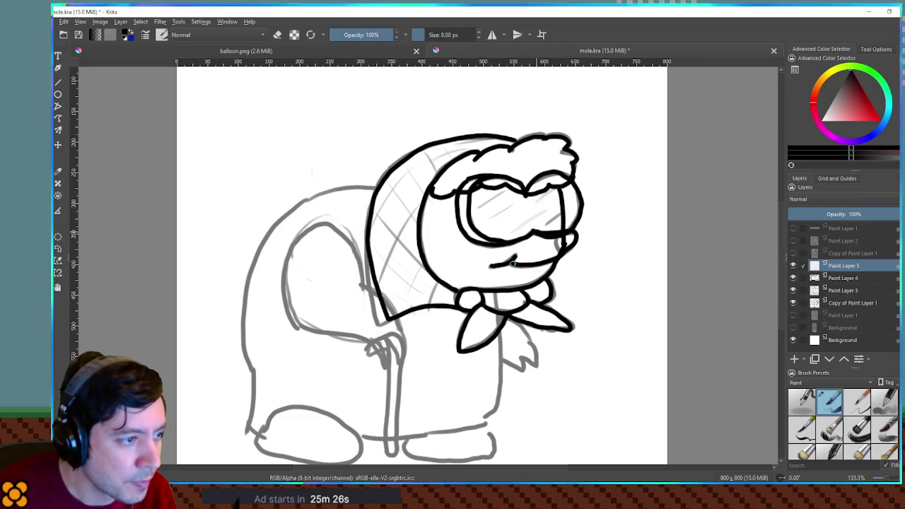
left_click_drag(557, 239, 570, 249)
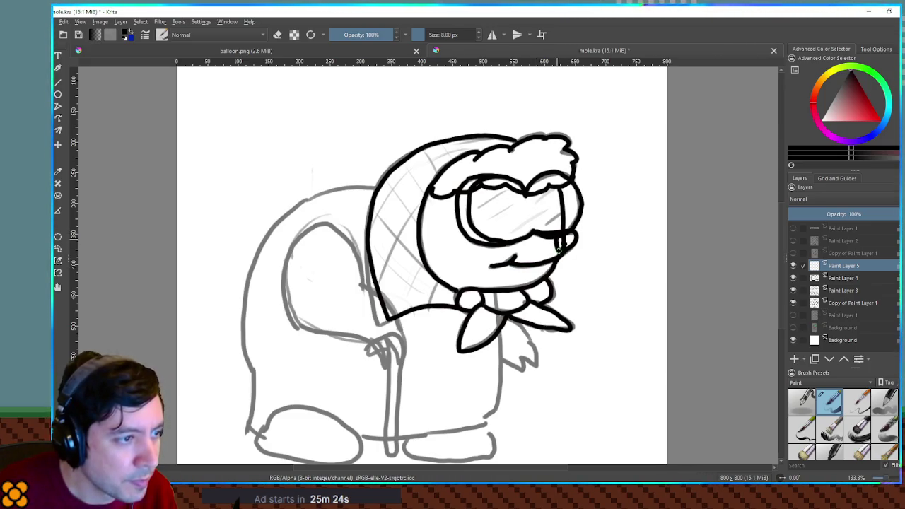
left_click(794, 279)
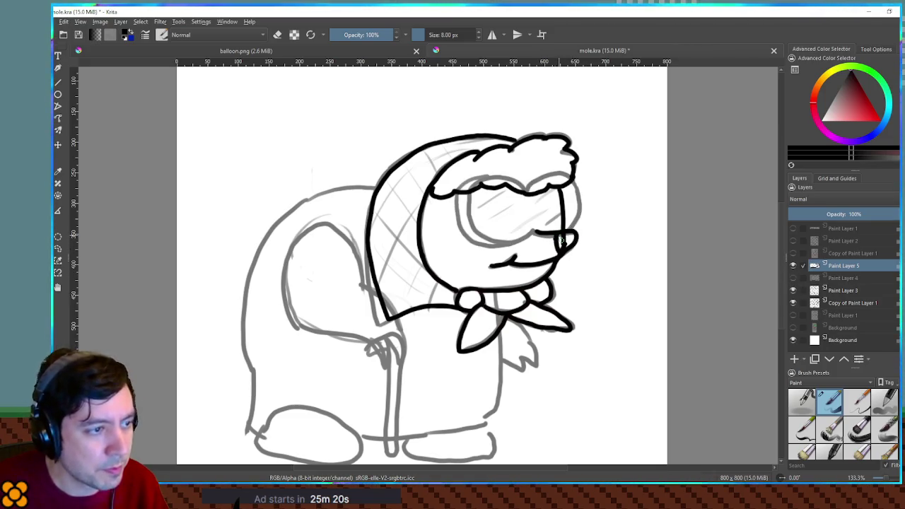
left_click(794, 278)
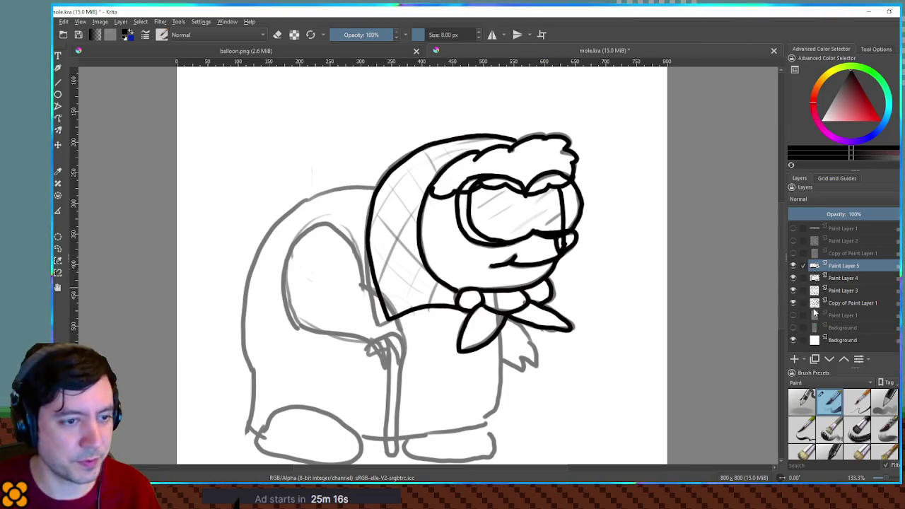
mouse_move(554, 296)
left_mouse_down()
mouse_move(607, 271)
mouse_move(590, 277)
left_mouse_up()
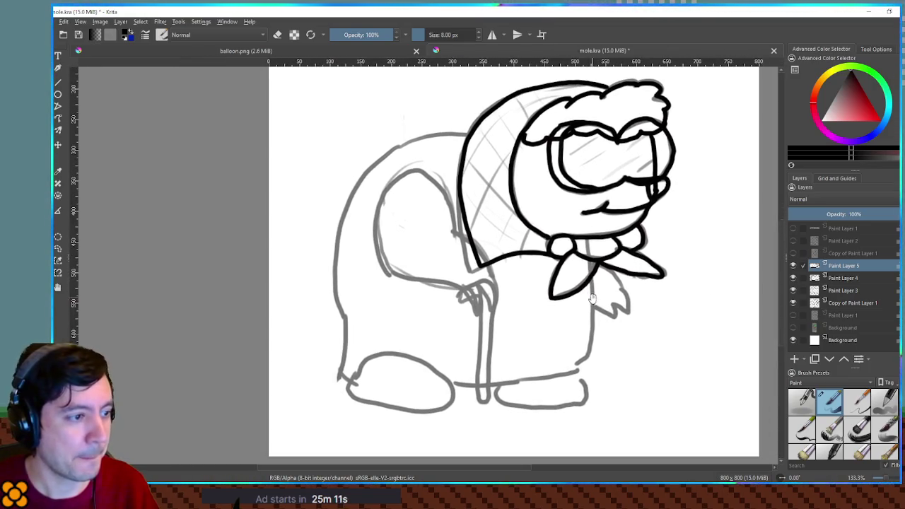
On a new Paint Layer 6, ink the arm curving down to the cane and erase stray marks by the hand
left_click(795, 359)
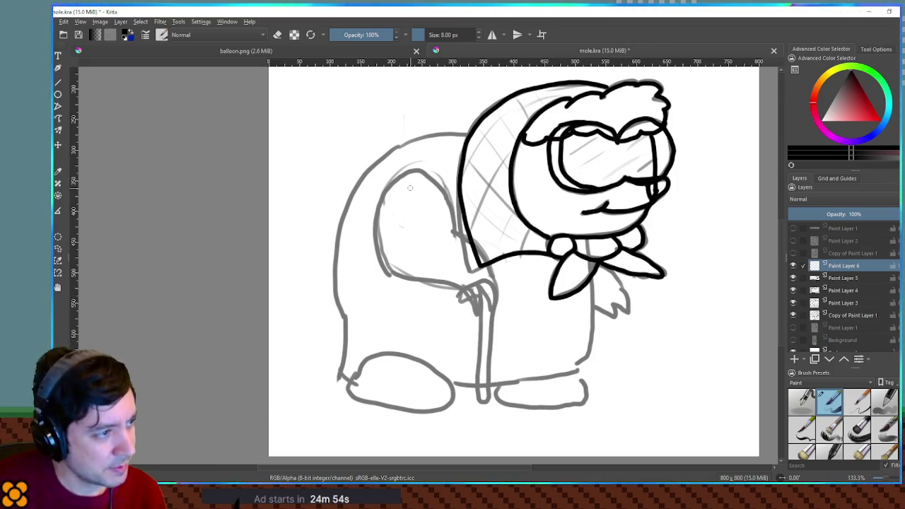
left_click_drag(398, 179, 382, 193)
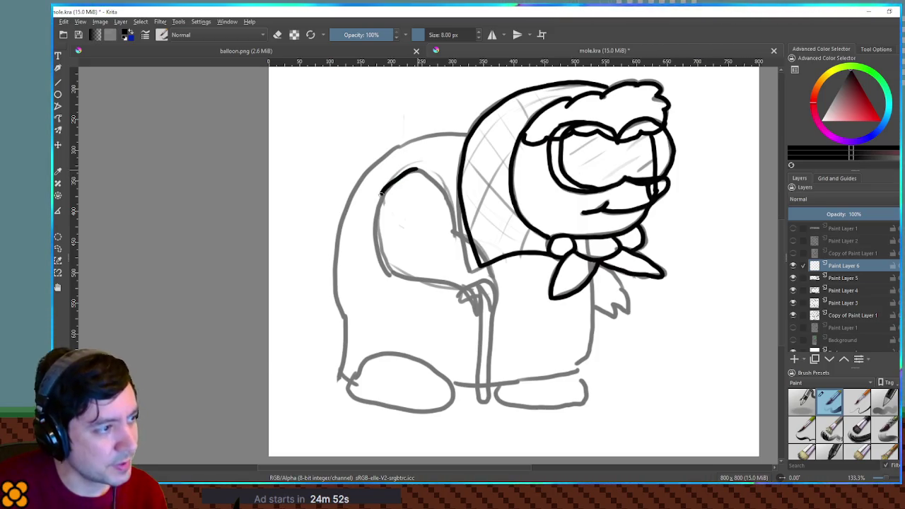
key("ctrl+z")
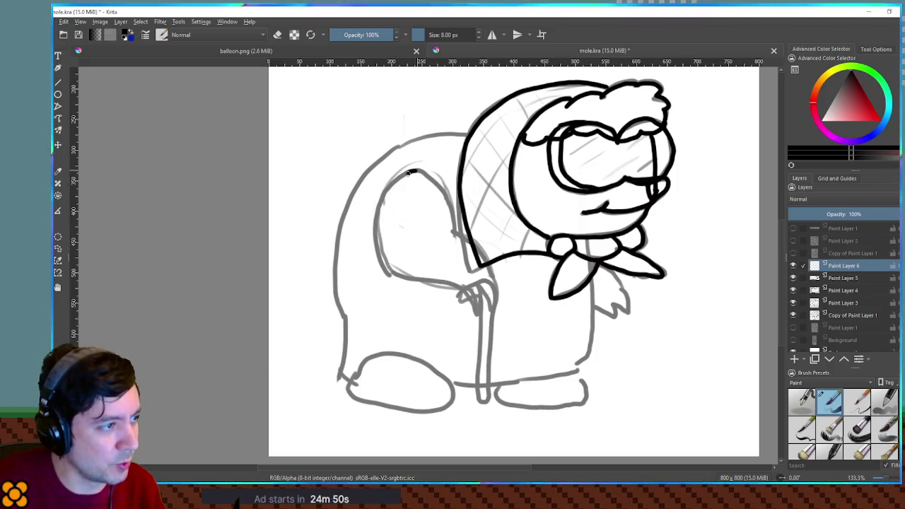
mouse_move(377, 233)
left_mouse_down()
mouse_move(395, 279)
mouse_move(464, 289)
left_mouse_up()
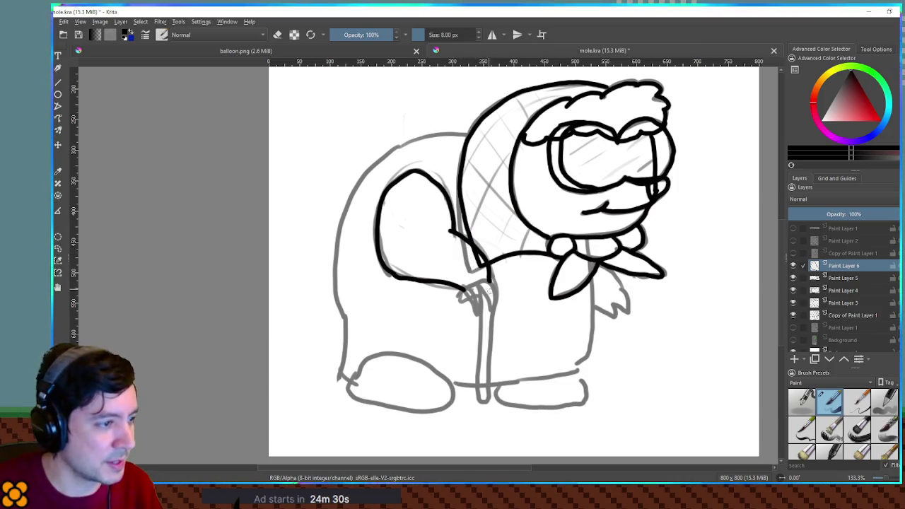
left_click_drag(472, 306, 475, 304)
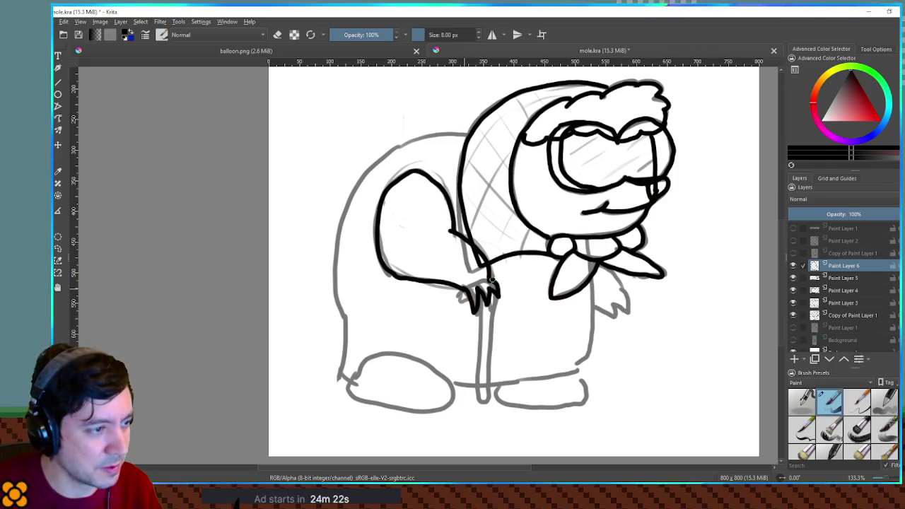
key("e")
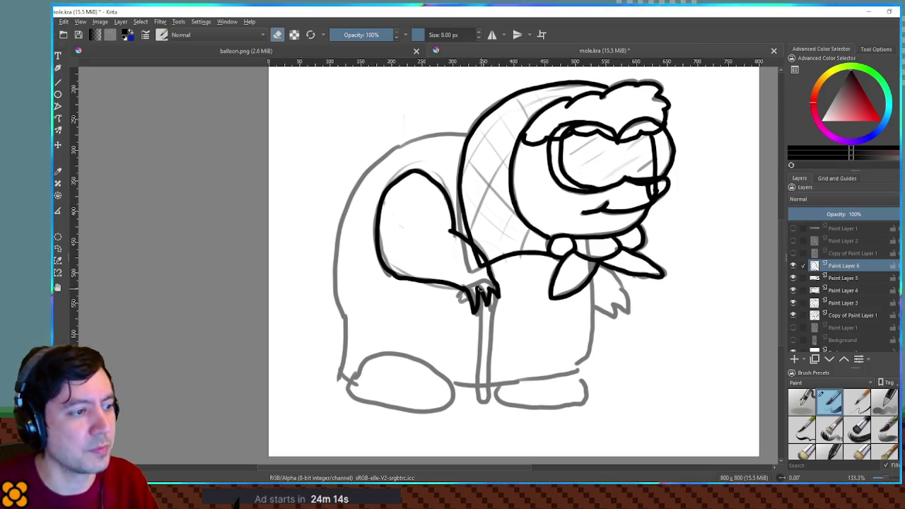
key("e")
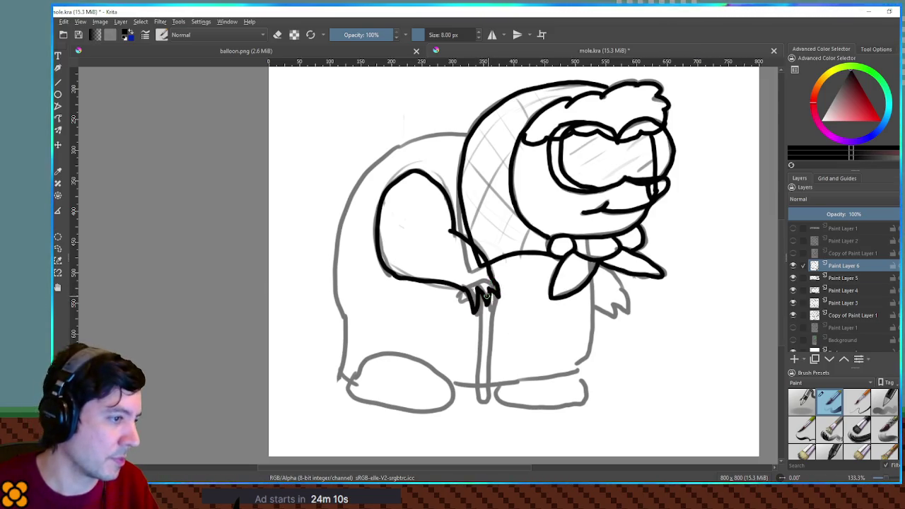
key("e")
left_click_drag(472, 312, 485, 298)
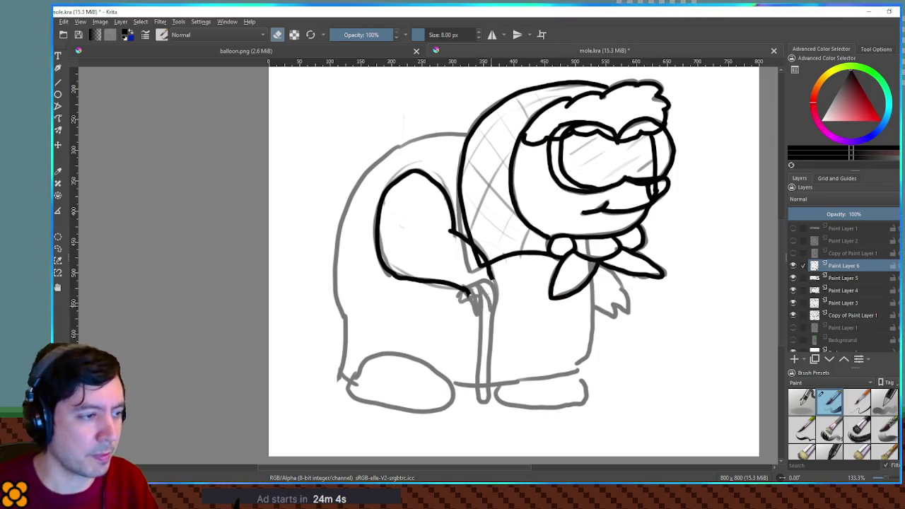
Ink three claws of the hand gripping the cane and fill black between the fingers
scroll(494, 300, "up", 4)
key("e")
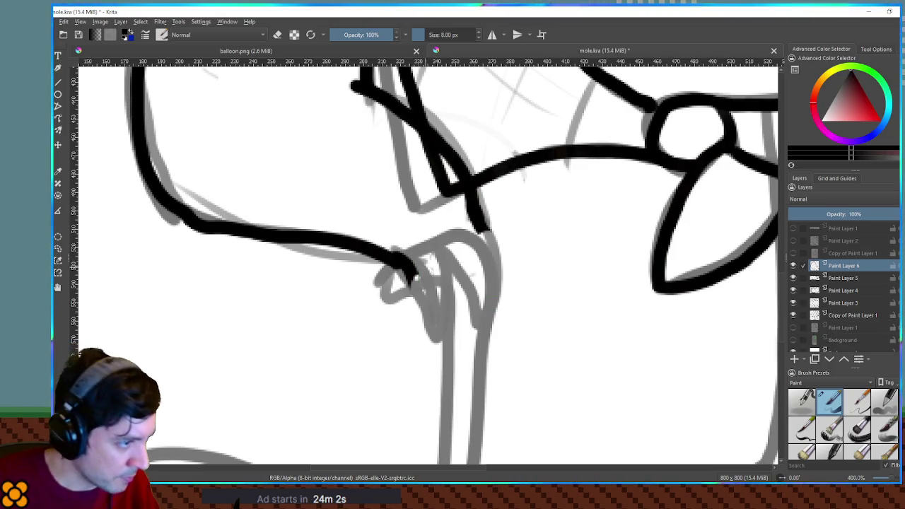
mouse_move(414, 278)
left_mouse_down()
mouse_move(422, 326)
mouse_move(445, 287)
left_mouse_up()
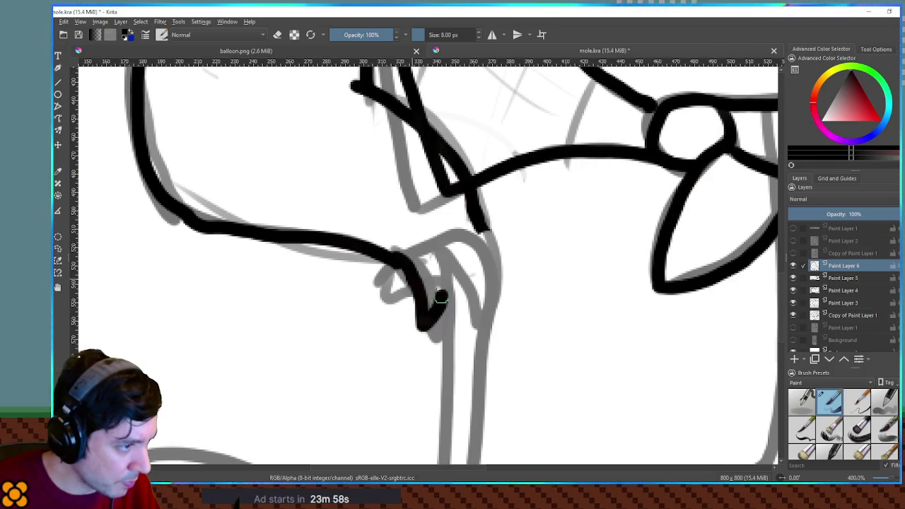
left_click_drag(459, 313, 473, 266)
mouse_move(490, 302)
left_mouse_down()
mouse_move(499, 259)
mouse_move(478, 226)
left_mouse_up()
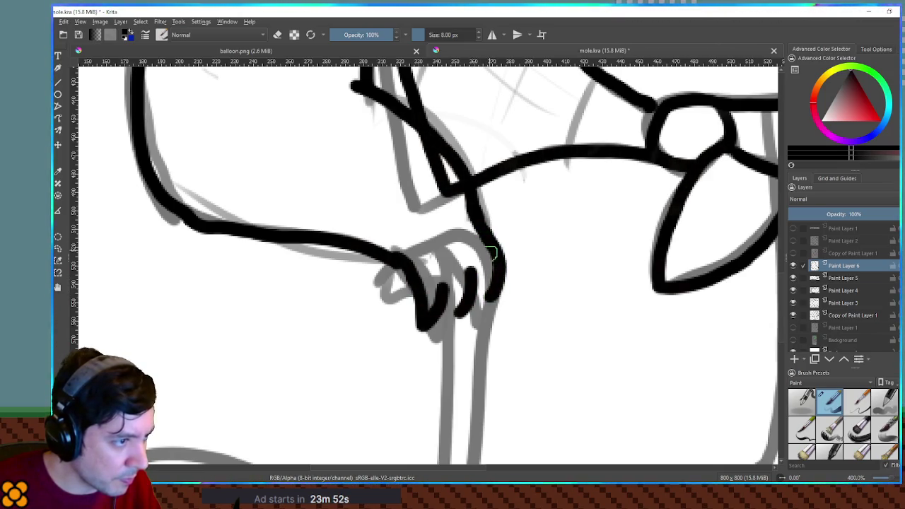
mouse_move(474, 276)
left_mouse_down()
mouse_move(479, 262)
mouse_move(479, 297)
mouse_move(461, 303)
mouse_move(444, 290)
mouse_move(456, 322)
mouse_move(494, 301)
left_mouse_up()
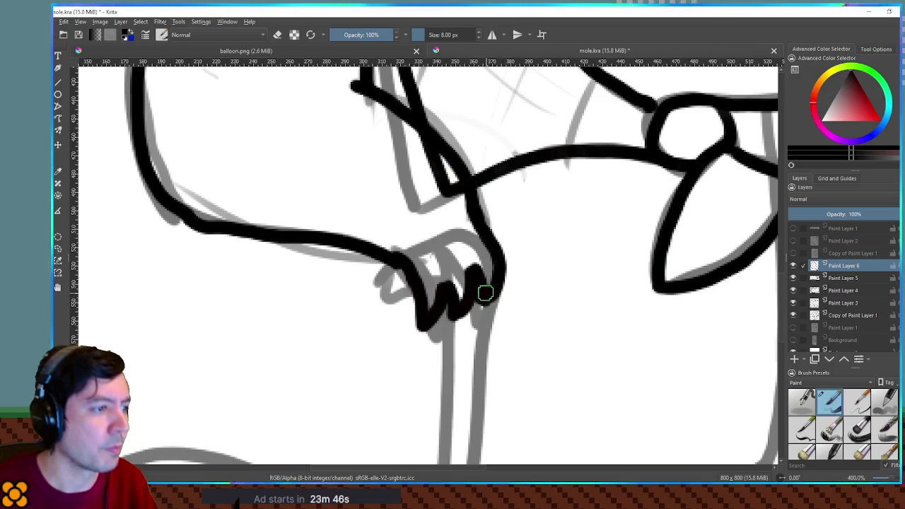
Zoom out and try moving the arm and hand onto the body, then undo the move
key("minus")
key("minus")
key("minus")
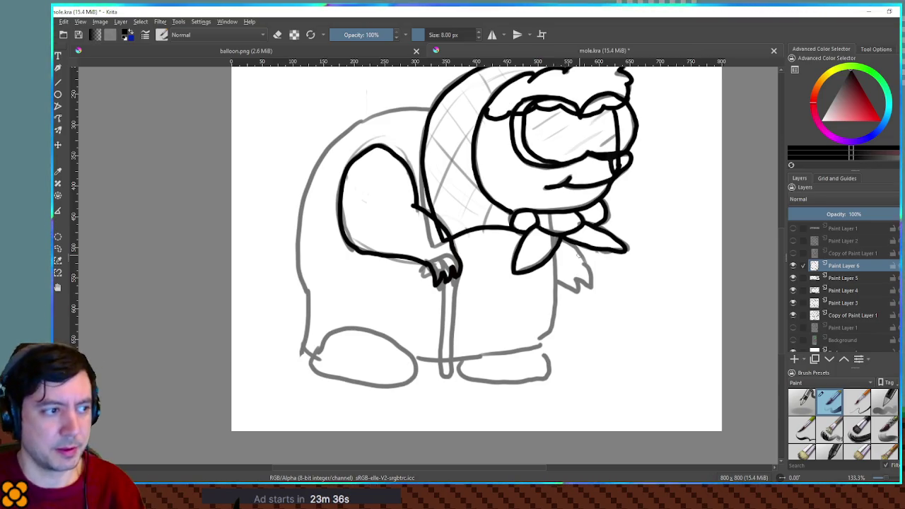
key("t")
left_click_drag(447, 235, 575, 244)
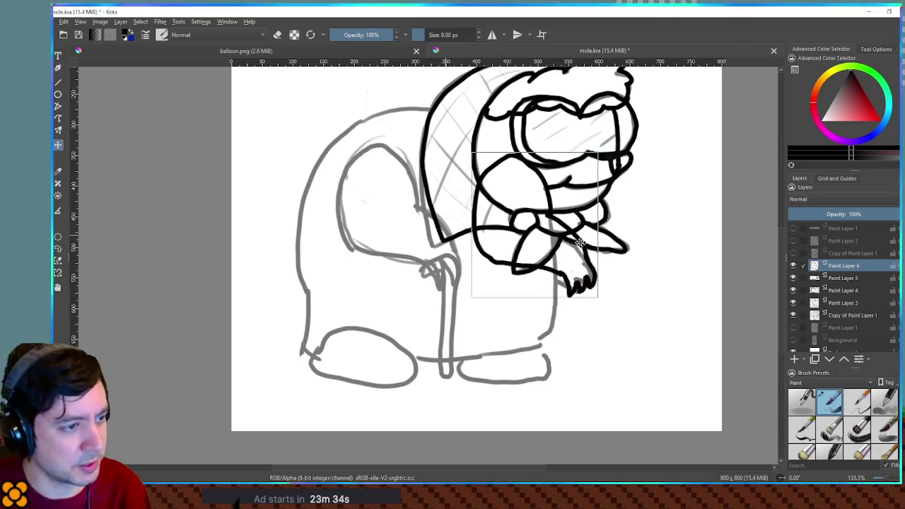
key("ctrl+z")
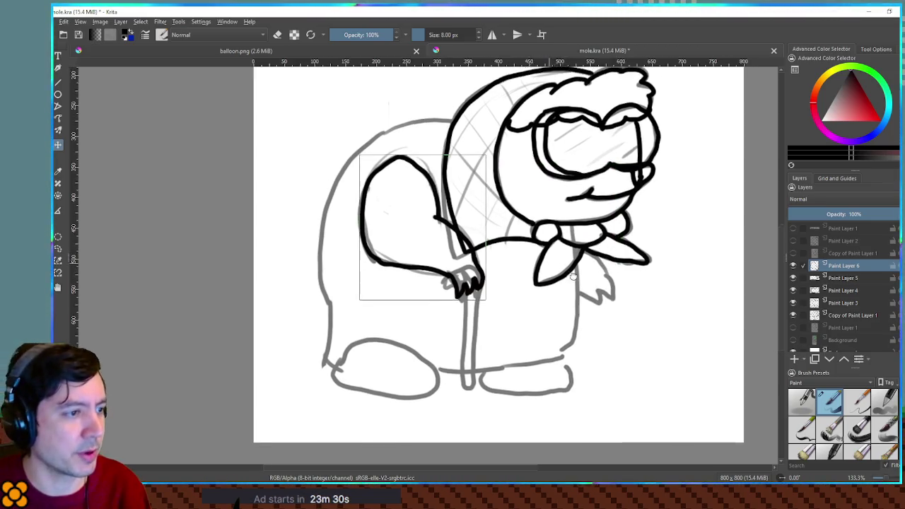
left_click_drag(527, 253, 574, 263)
Redraw the arm stroke down toward the paw and add an empty Paint Layer 7
key("b")
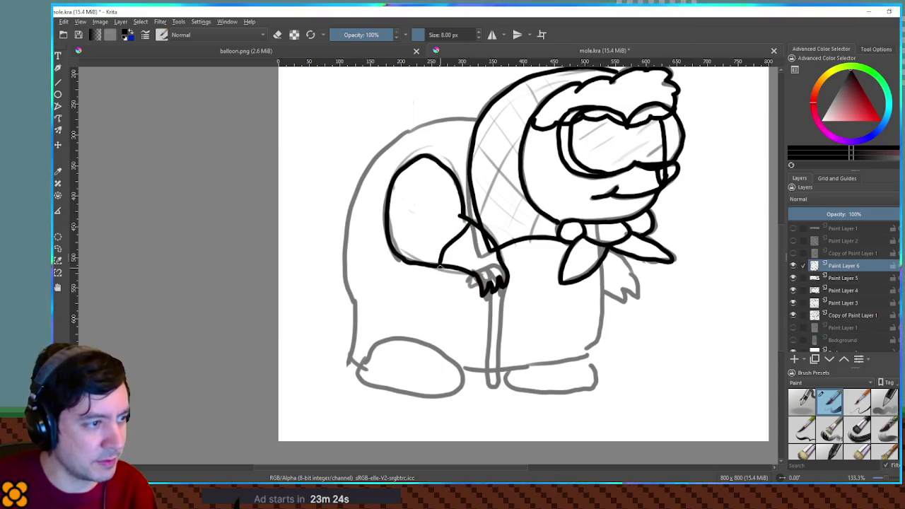
left_click_drag(487, 236, 462, 269)
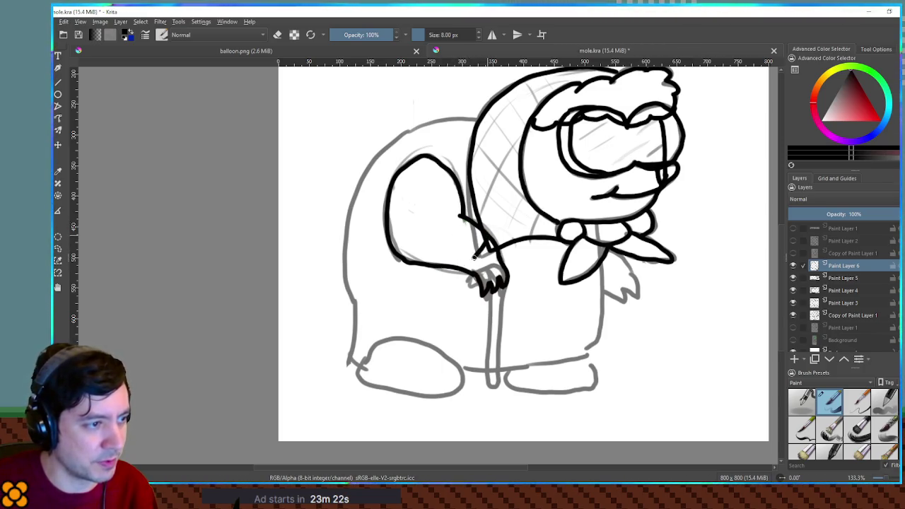
key("ctrl+z")
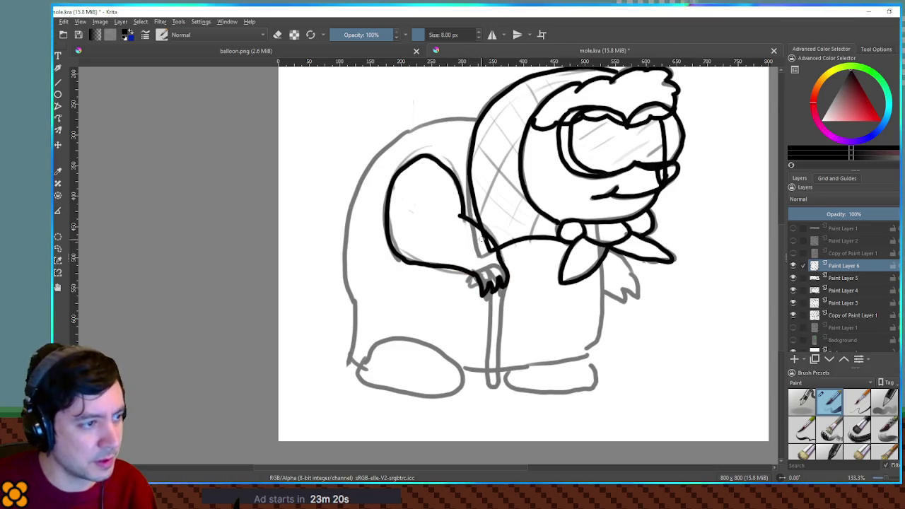
mouse_move(487, 228)
left_mouse_down()
mouse_move(461, 280)
mouse_move(486, 256)
left_mouse_up()
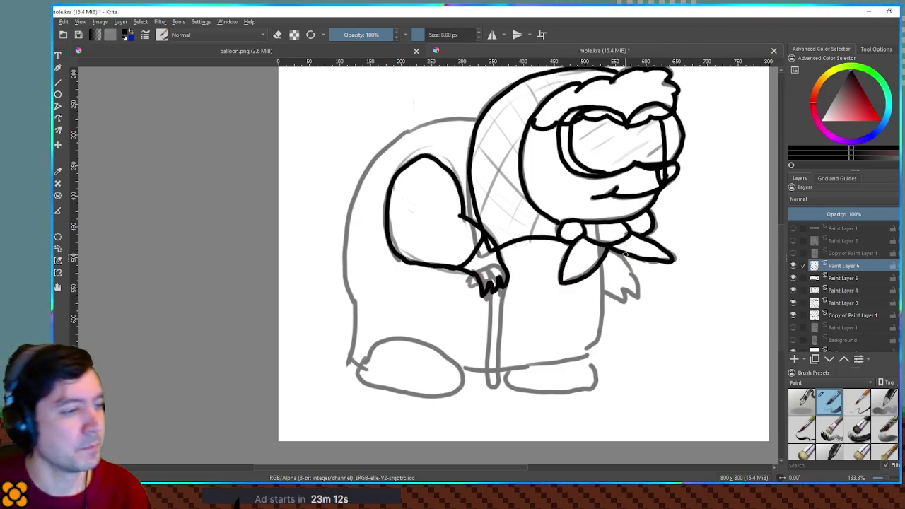
key("Insert")
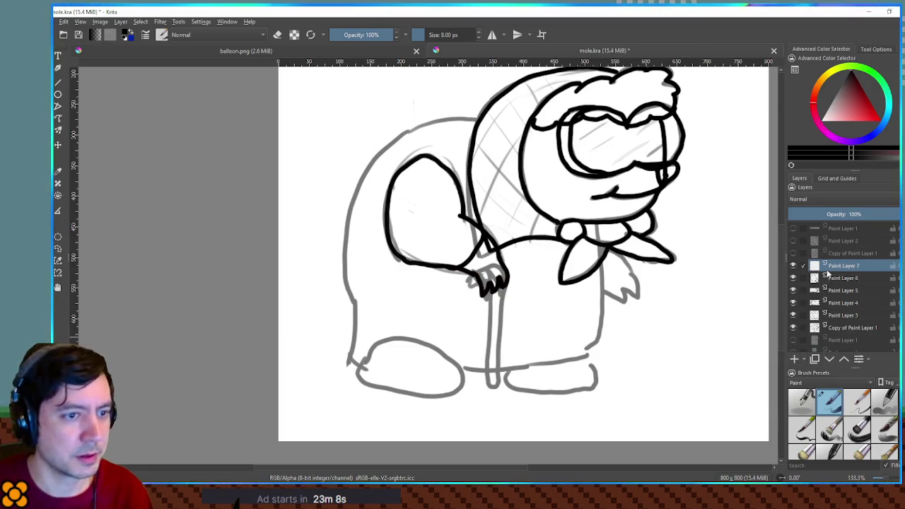
Hide the ink on Paint Layers 6, 5, 4 and 3
left_click(793, 278)
left_click(793, 290)
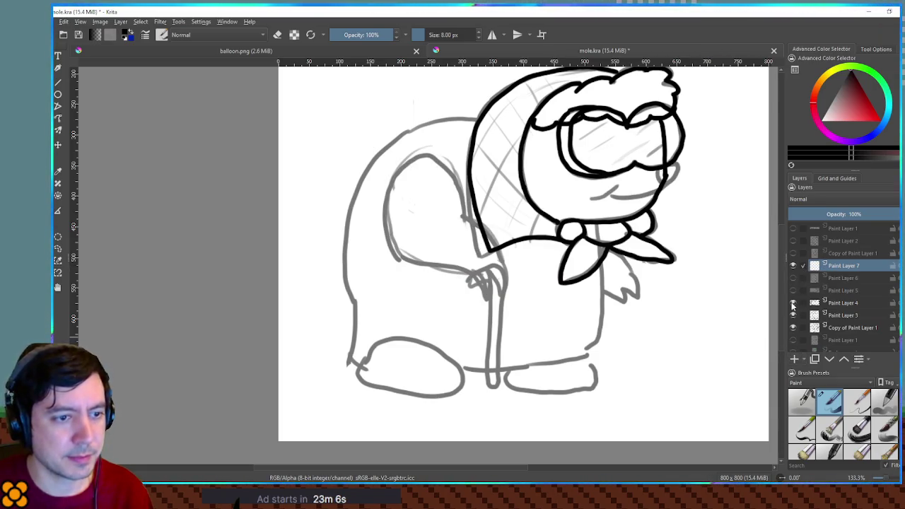
left_click(793, 303)
left_click(793, 315)
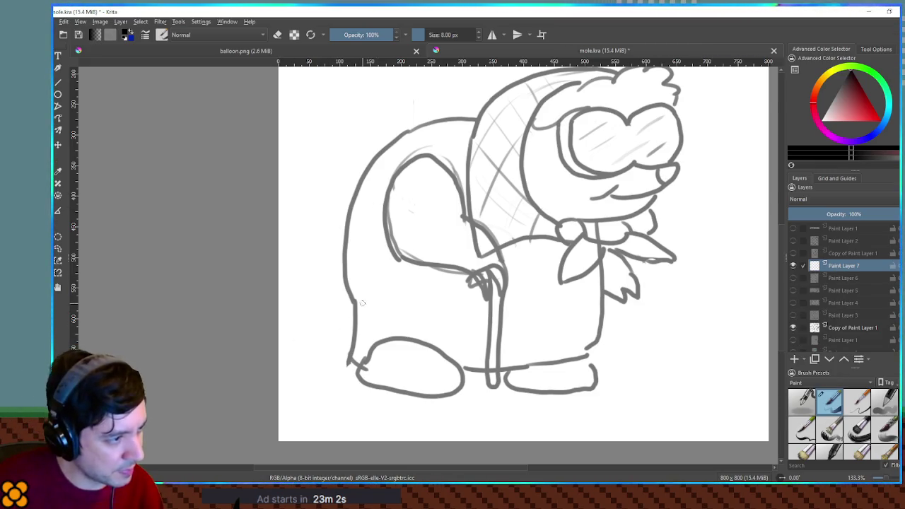
Ink the mole's back curve and right body side on Paint Layer 7, then add Paint Layer 8
mouse_move(598, 221)
left_mouse_down()
mouse_move(529, 137)
mouse_move(368, 168)
left_mouse_up()
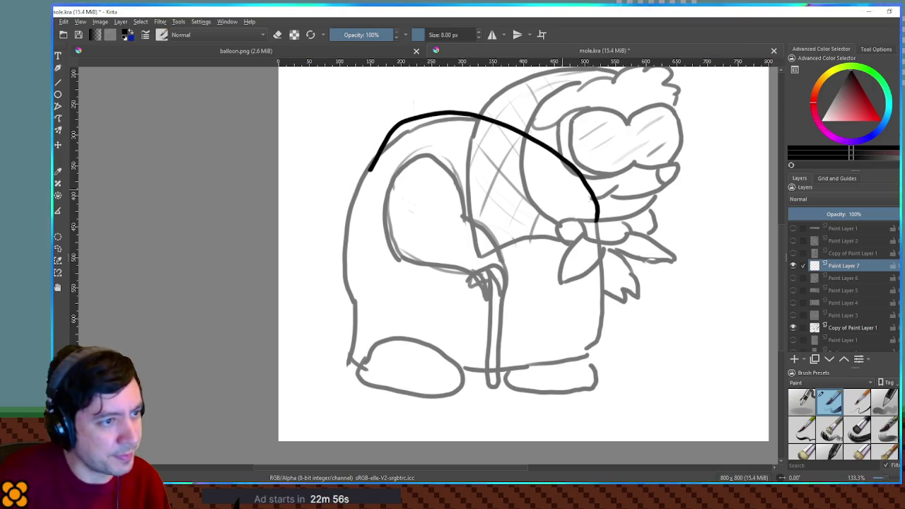
key("ctrl+z")
mouse_move(598, 221)
left_mouse_down()
mouse_move(483, 125)
mouse_move(398, 140)
mouse_move(354, 197)
mouse_move(343, 248)
mouse_move(357, 324)
mouse_move(350, 360)
mouse_move(429, 375)
mouse_move(508, 370)
left_mouse_up()
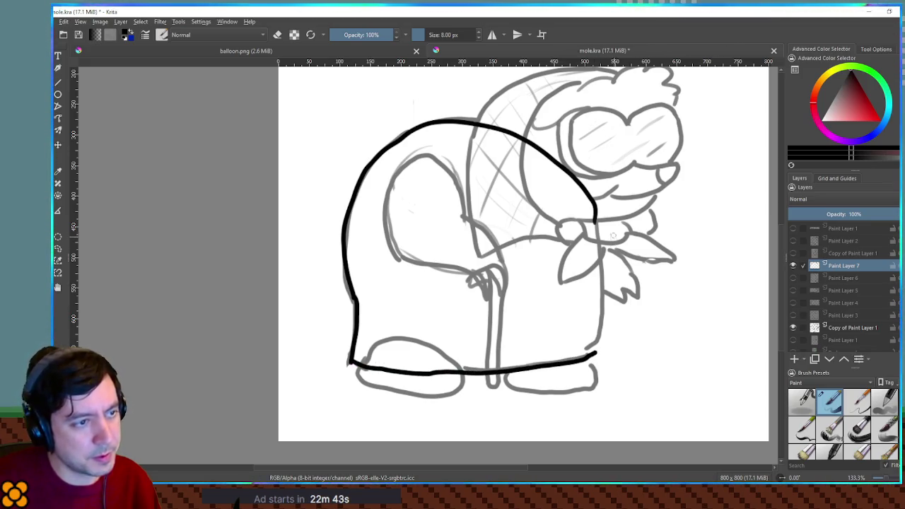
left_click_drag(598, 259, 599, 286)
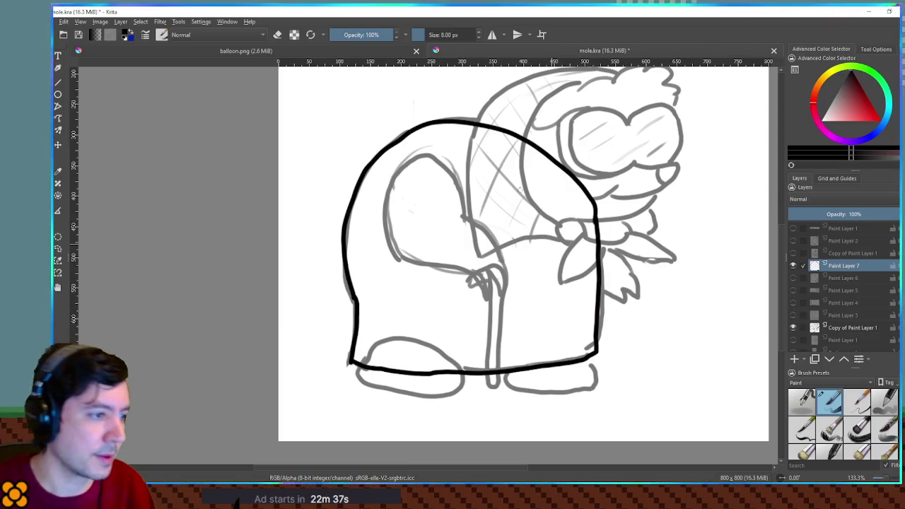
left_click(795, 358)
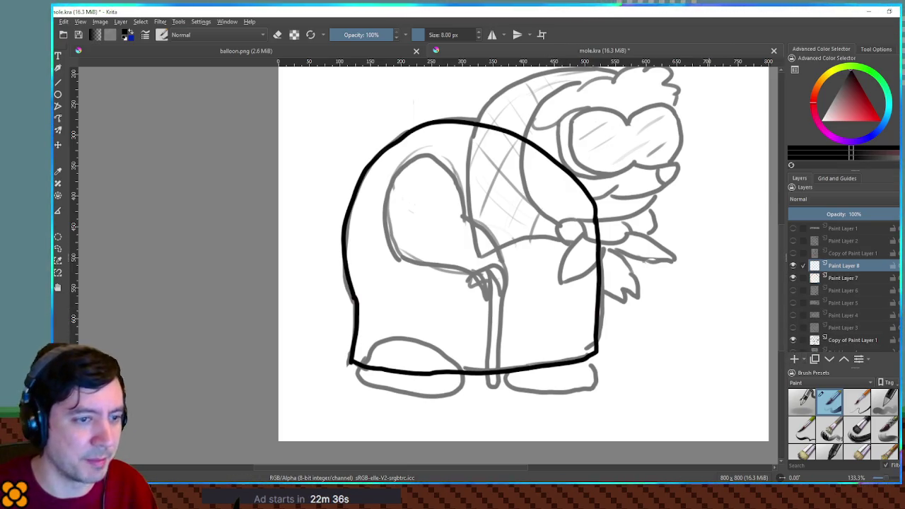
Ink the left foot's top curve and bottom edge, then show the hidden ink layers again
left_click_drag(385, 341, 363, 369)
left_click_drag(422, 393, 447, 391)
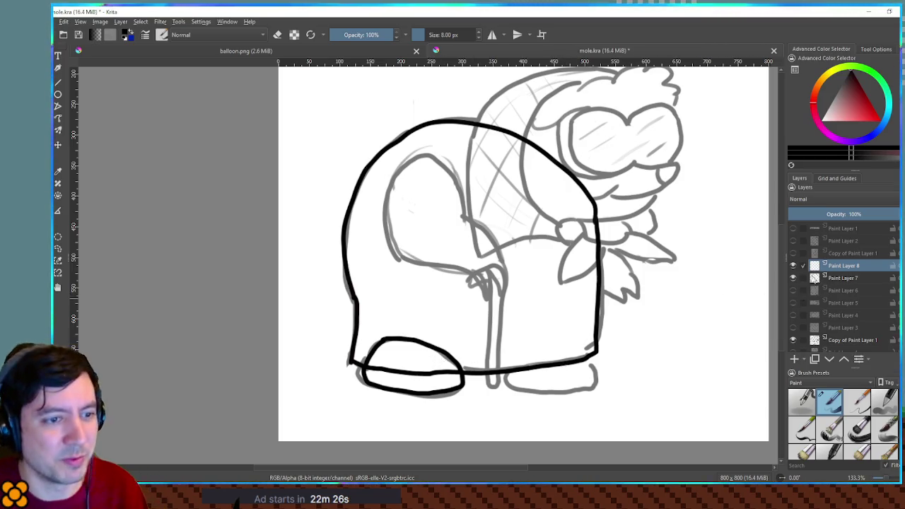
left_click_drag(793, 277, 793, 328)
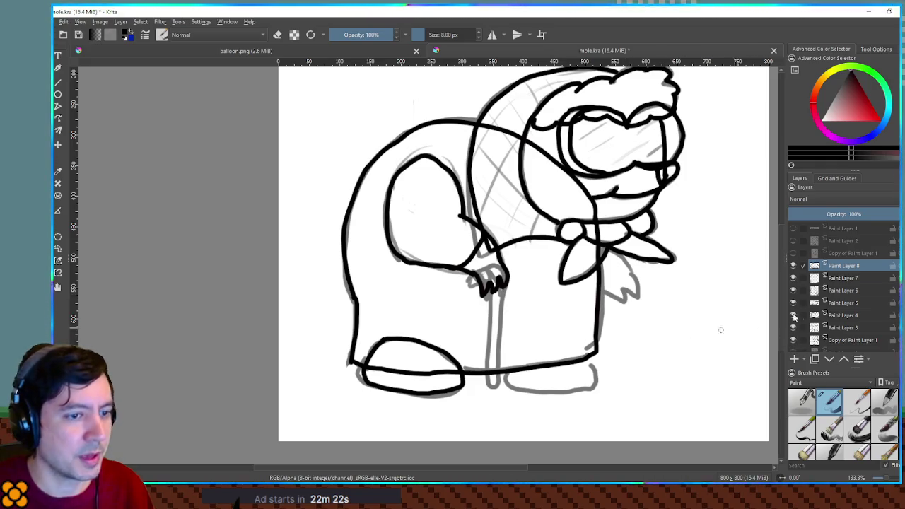
Add Paint Layer 9 and ink the cane shaft from below the paw down to the ground
left_click(793, 360)
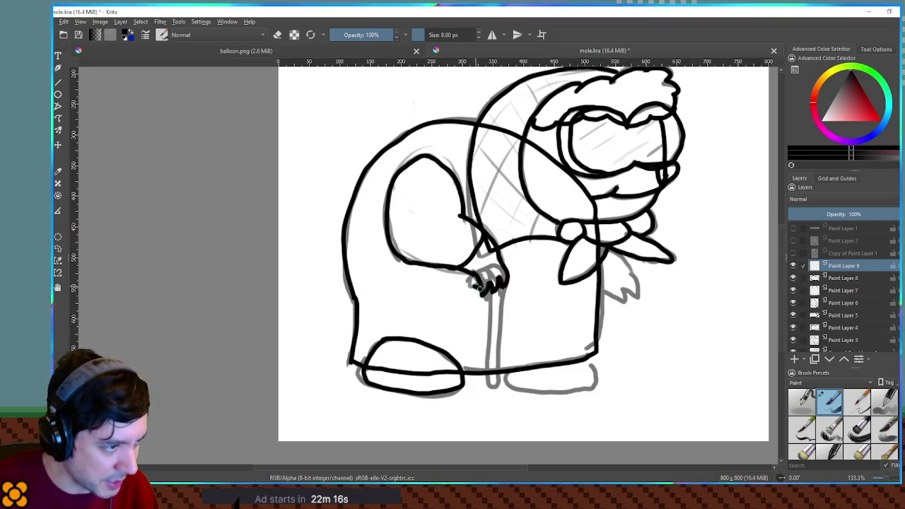
left_click_drag(486, 341, 484, 374)
key("ctrl+z")
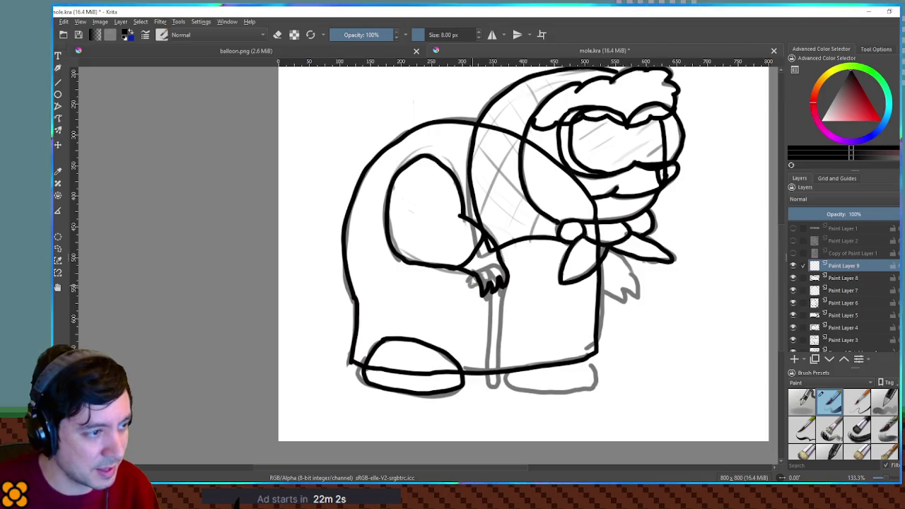
left_click_drag(504, 283, 501, 303)
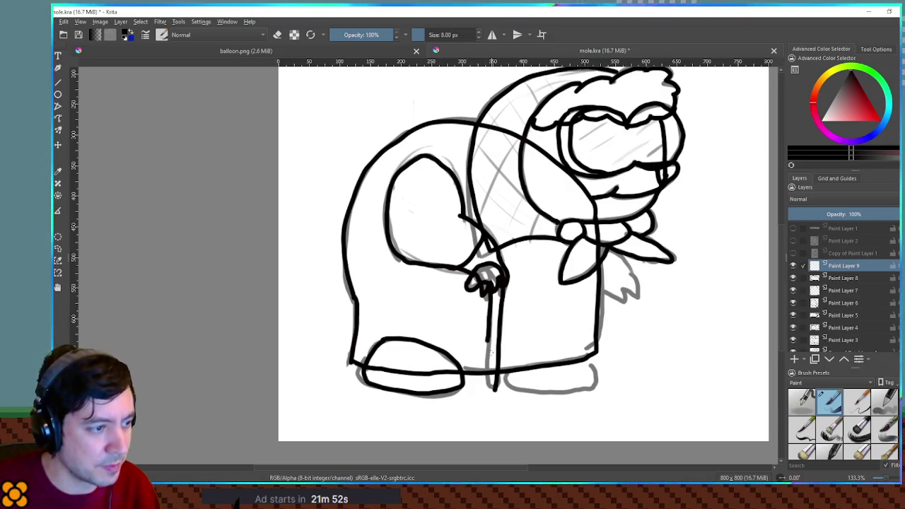
left_click_drag(487, 340, 485, 357)
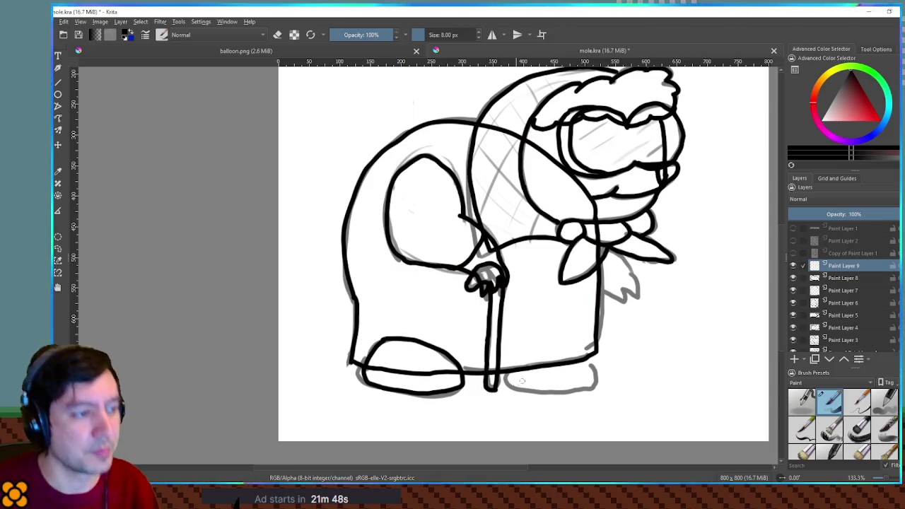
Hide the grey sketch layer, Copy of Paint Layer 1, leaving only the black line art
scroll(617, 318, "down", 2)
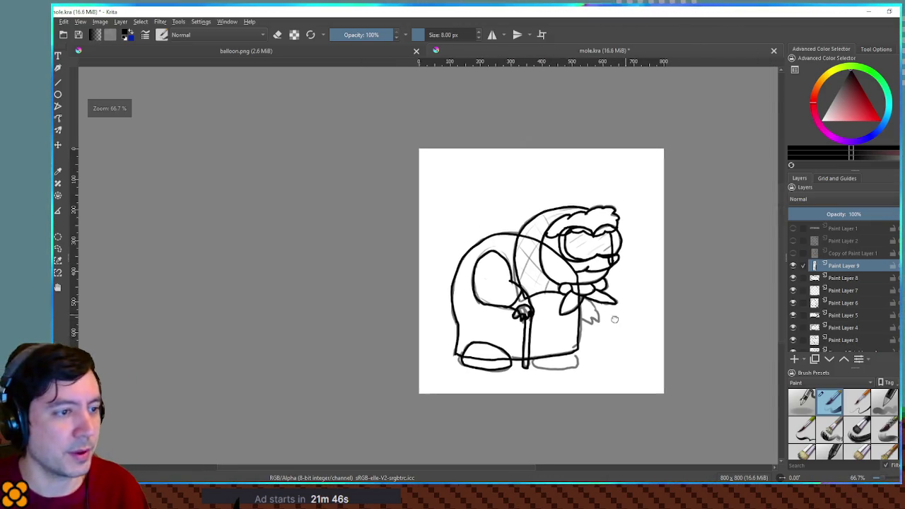
scroll(705, 304, "up", 1)
scroll(843, 287, "down", 2)
scroll(843, 291, "down", 1)
left_click(794, 309)
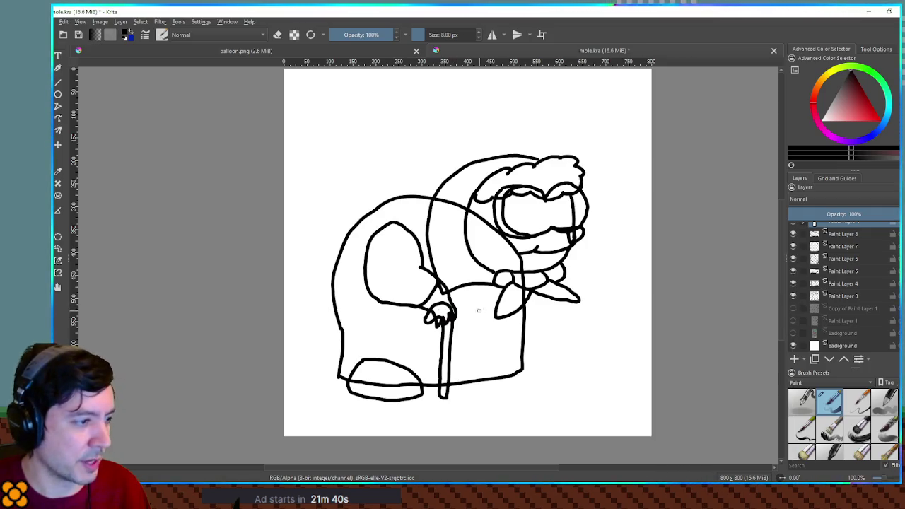
scroll(336, 391, "up", 2)
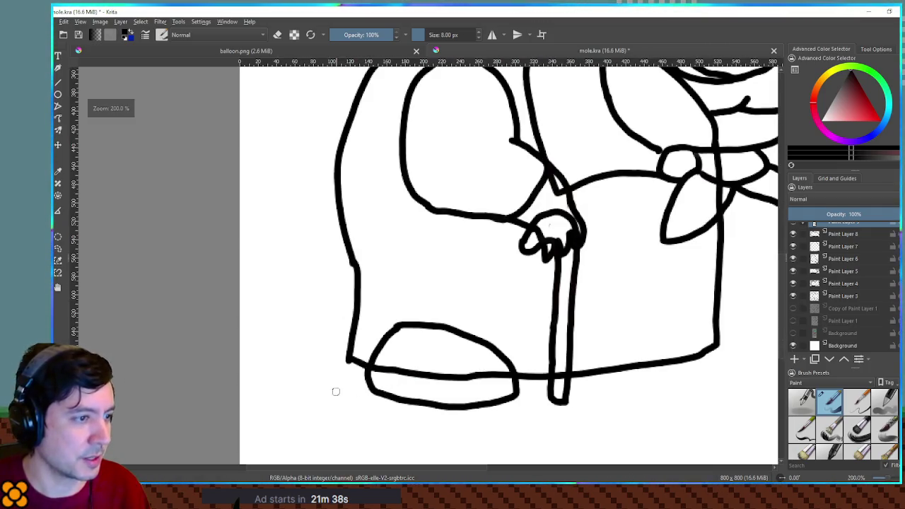
Switch the brush to eraser mode and select Paint Layer 7, the body outline layer
key("e")
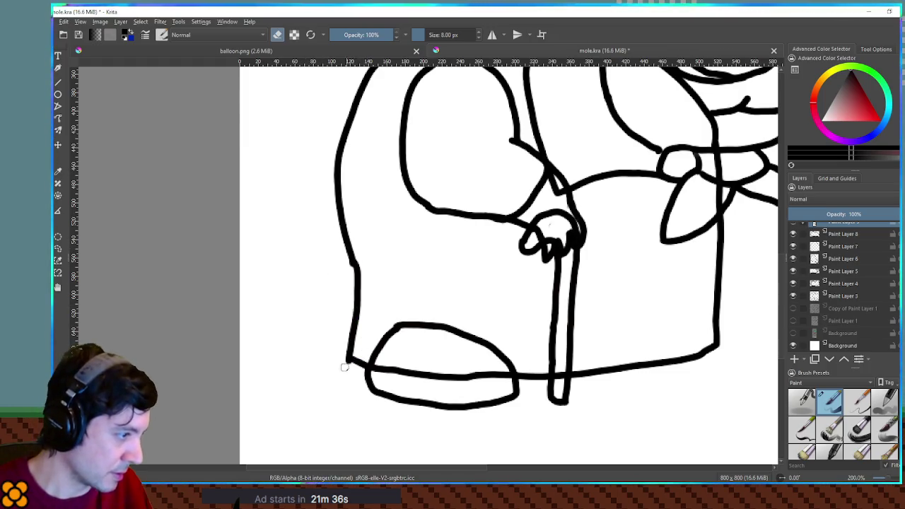
left_click(842, 249)
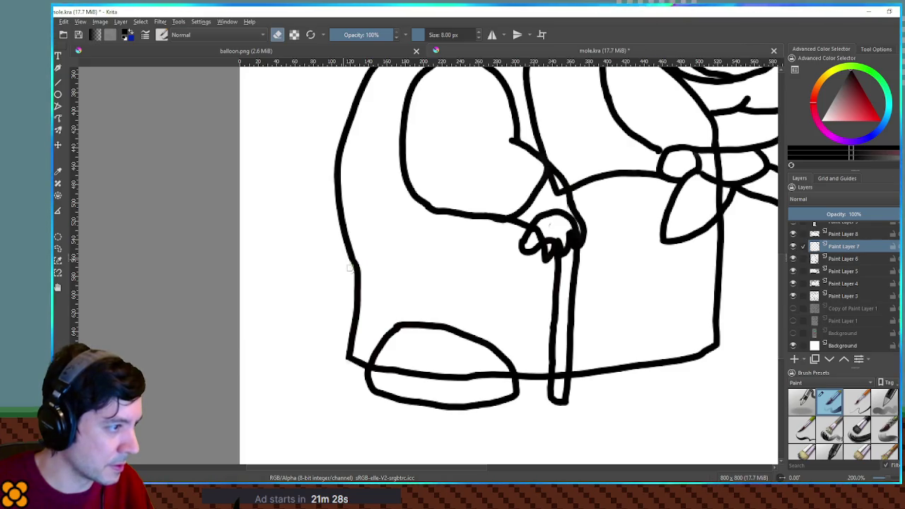
mouse_move(572, 169)
left_mouse_down()
mouse_move(489, 250)
mouse_move(466, 205)
left_mouse_up()
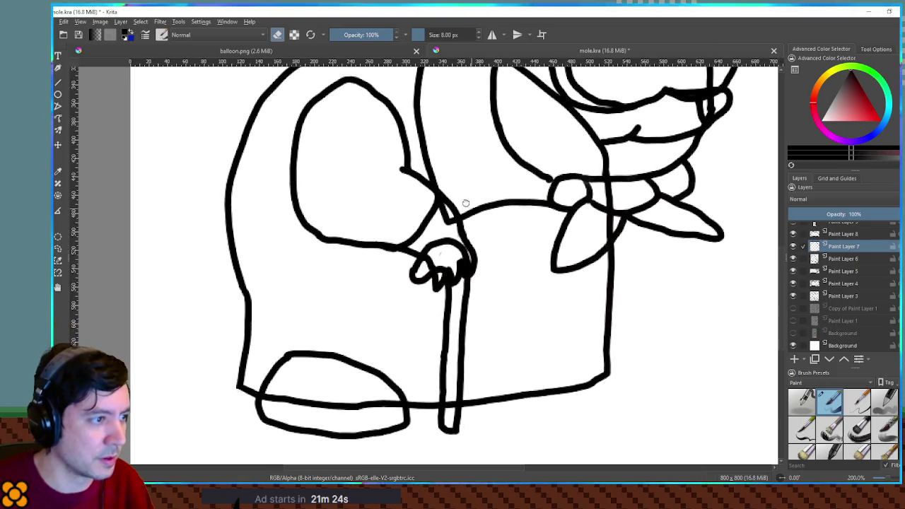
left_click_drag(466, 204, 509, 185)
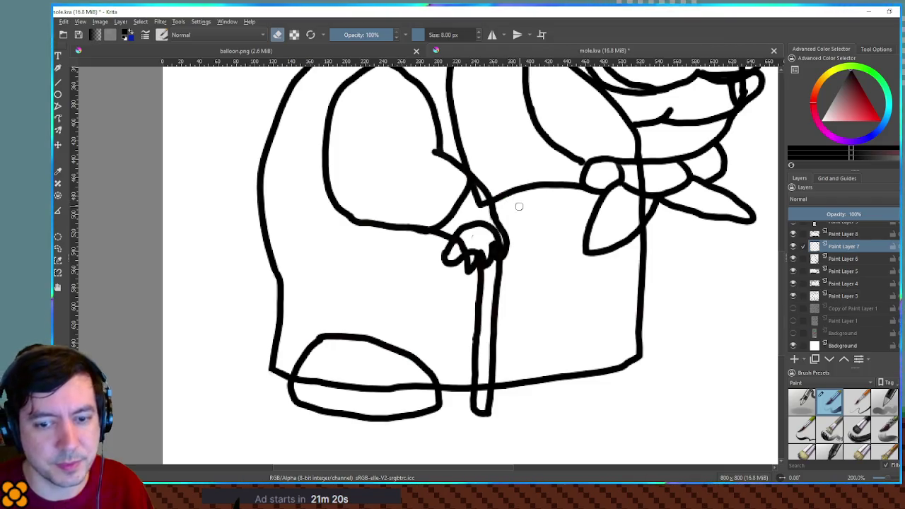
scroll(523, 205, "down", 2)
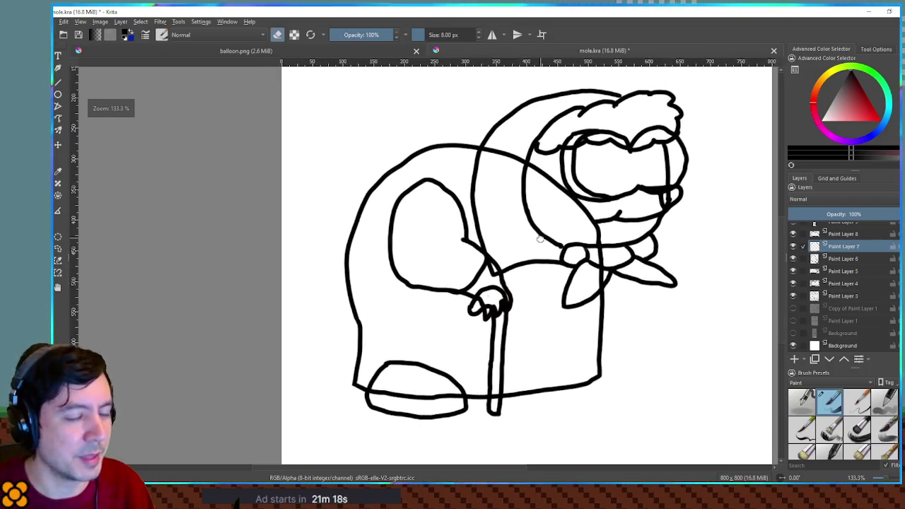
scroll(855, 283, "up", 2)
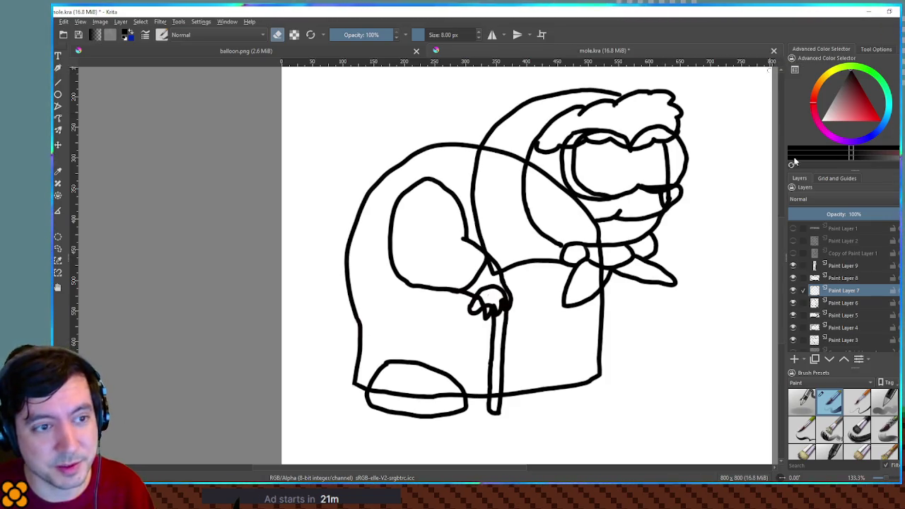
scroll(811, 268, "down", 2)
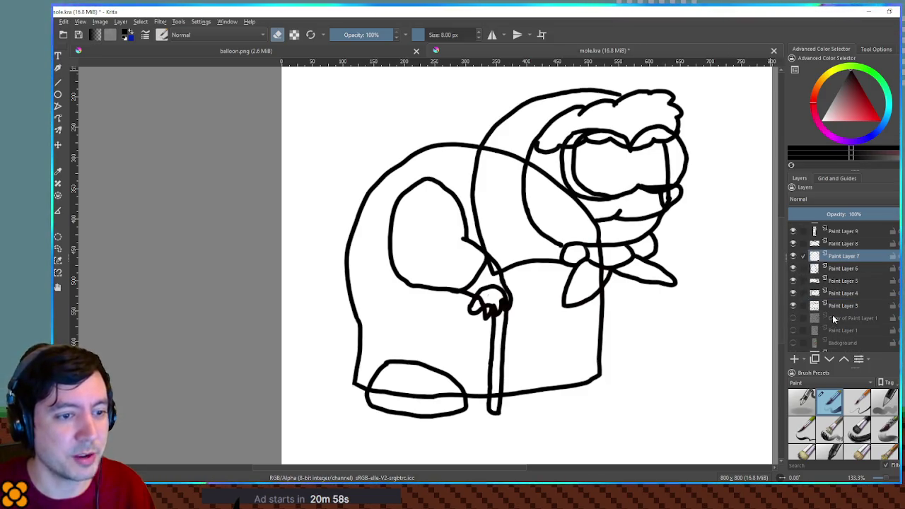
Add a new layer, Paint Layer 10, next to the foot layer Paint Layer 8
scroll(831, 295, "up", 2)
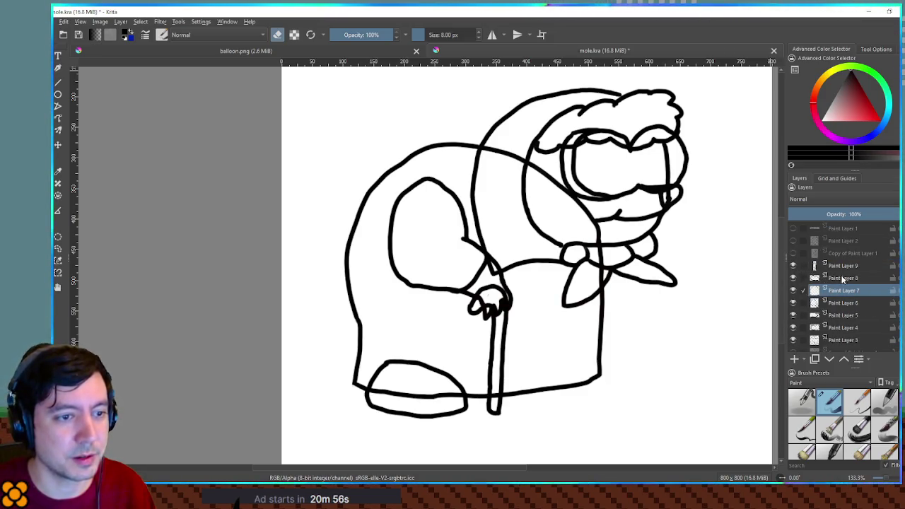
left_click(820, 278)
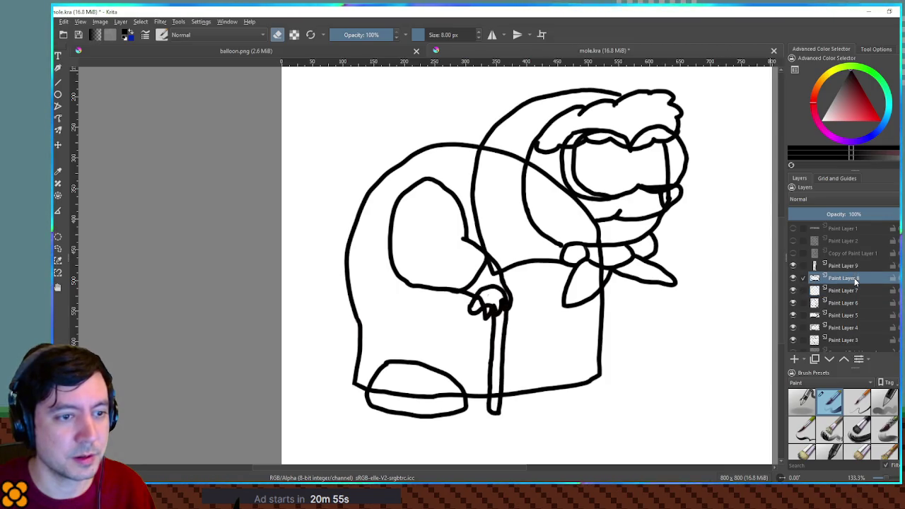
left_click(797, 361)
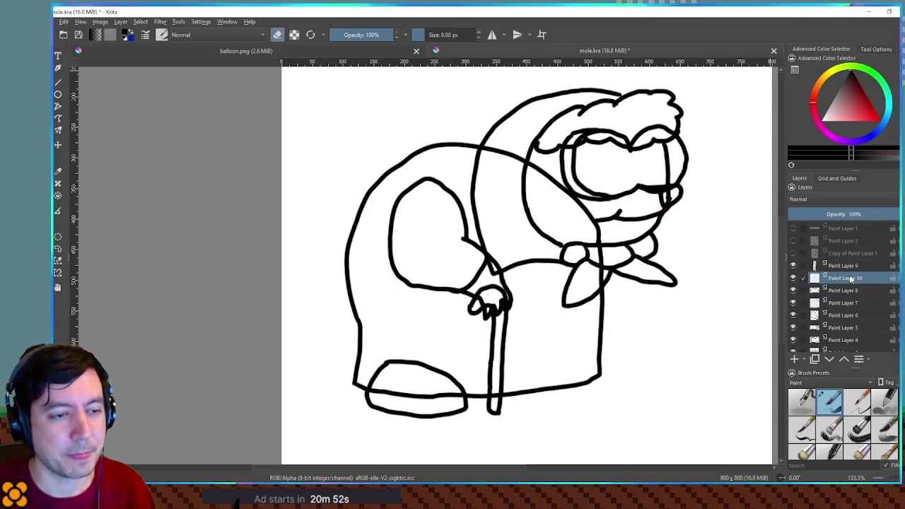
Select the cane on Paint Layer 9, grow the selection, and switch to Paint Layer 10
left_click(844, 267)
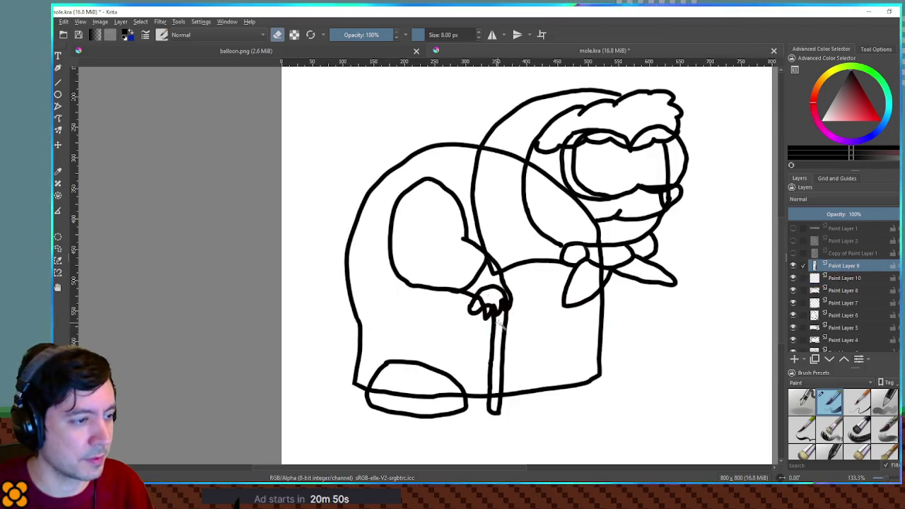
left_click(815, 266, "ctrl")
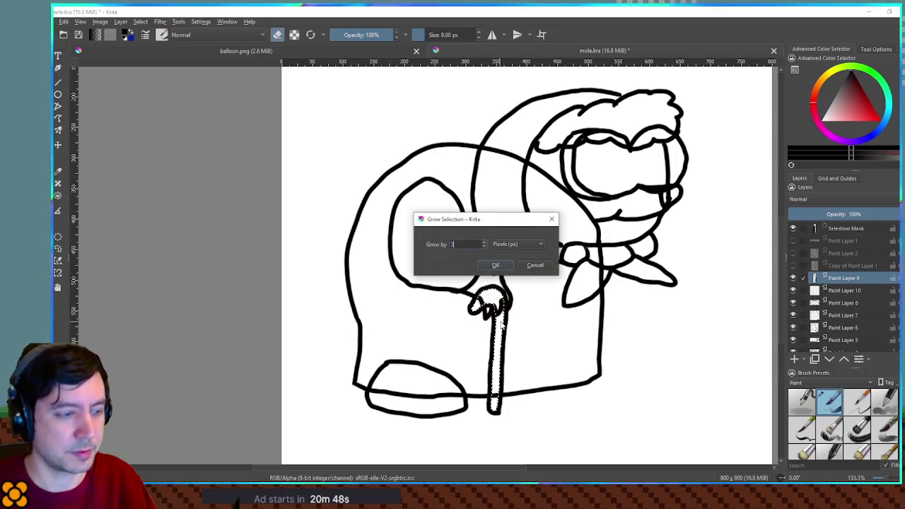
key("Return")
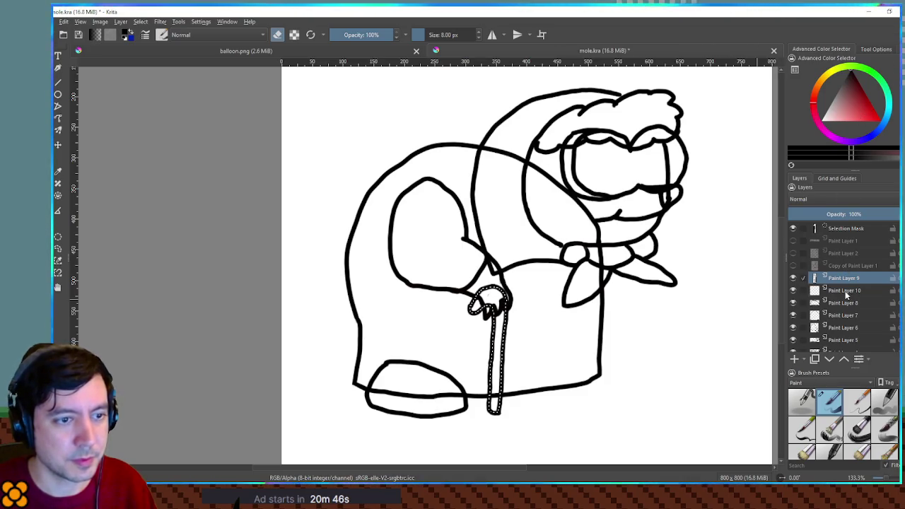
left_click(845, 290)
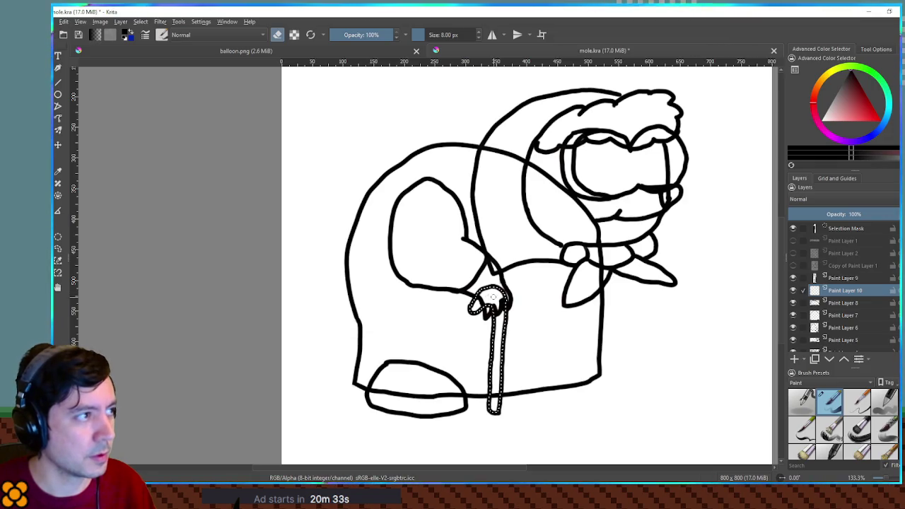
Fill the cane selection with a dark brown picked in the colour triangle
key("e")
key("shift+BackSpace")
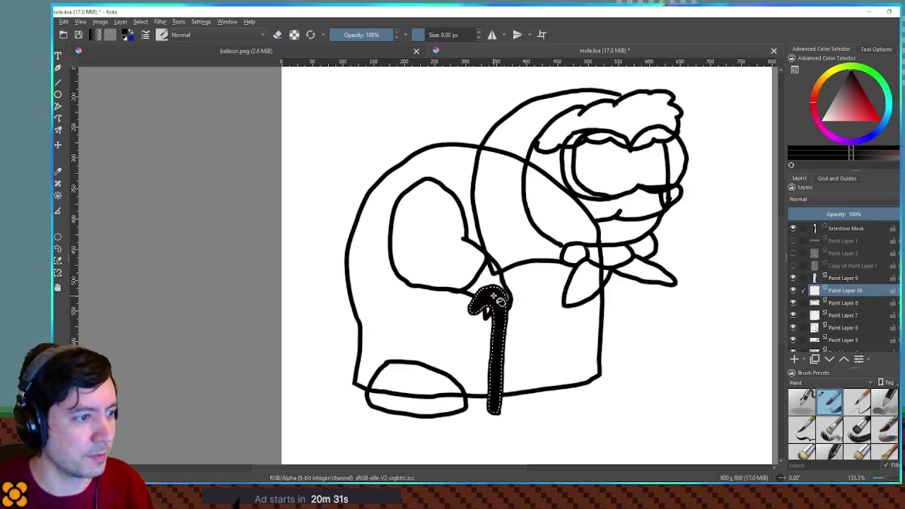
scroll(516, 328, "up", 2)
left_click_drag(515, 328, 540, 248)
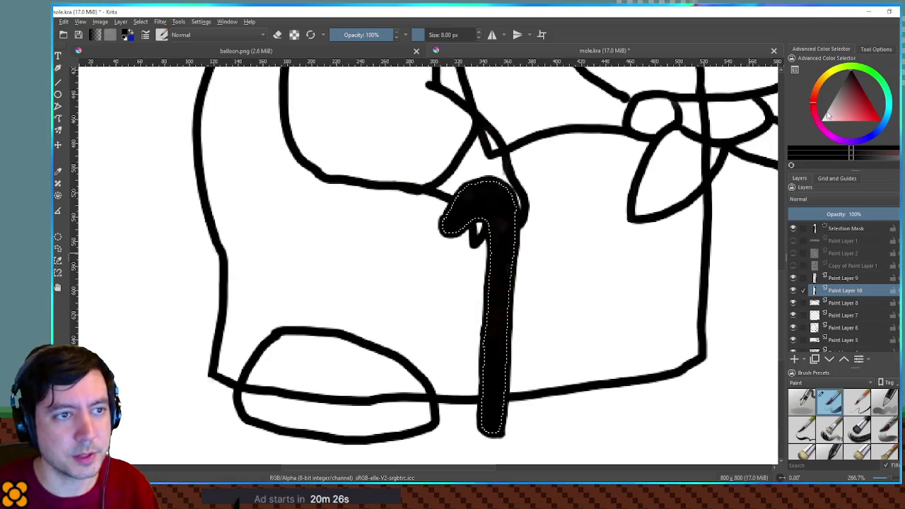
left_click(862, 111)
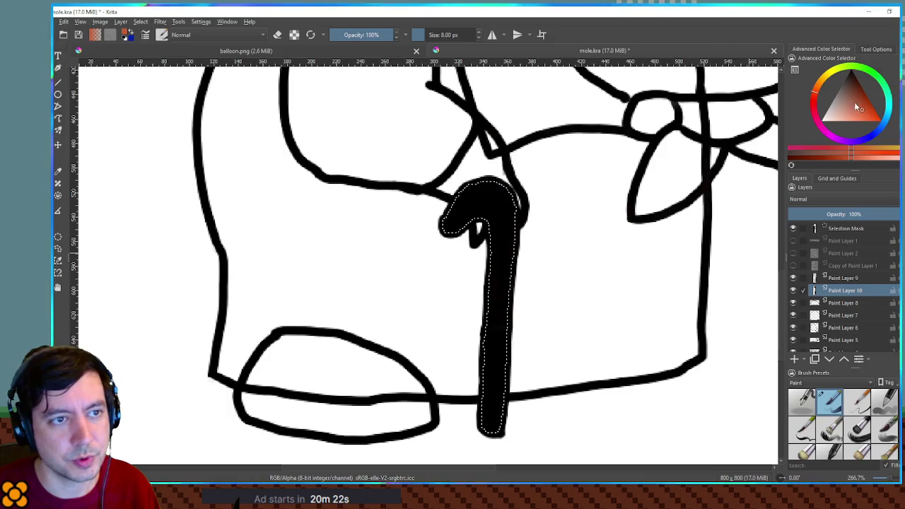
left_click_drag(860, 111, 855, 92)
key("shift+BackSpace")
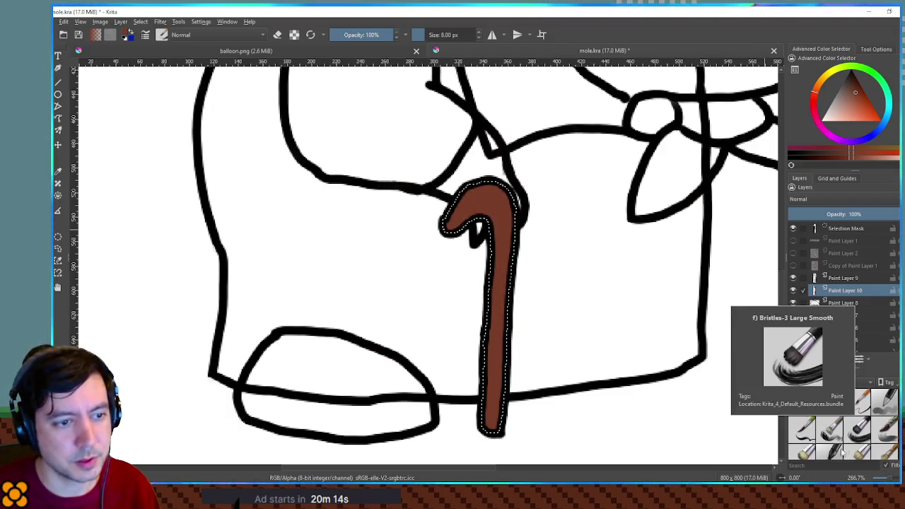
Shade down the cane with a soft, low-opacity bristle brush about 21 px in a magenta tint
left_click(858, 451)
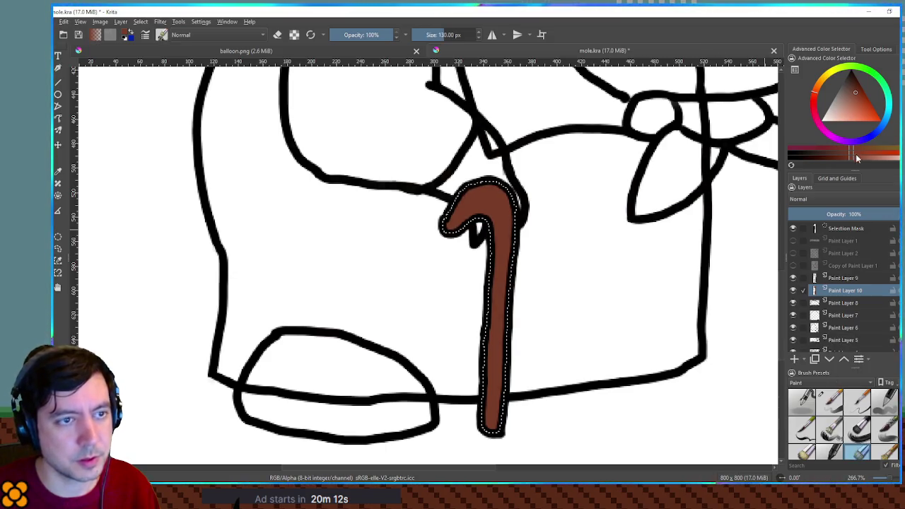
left_click(859, 153)
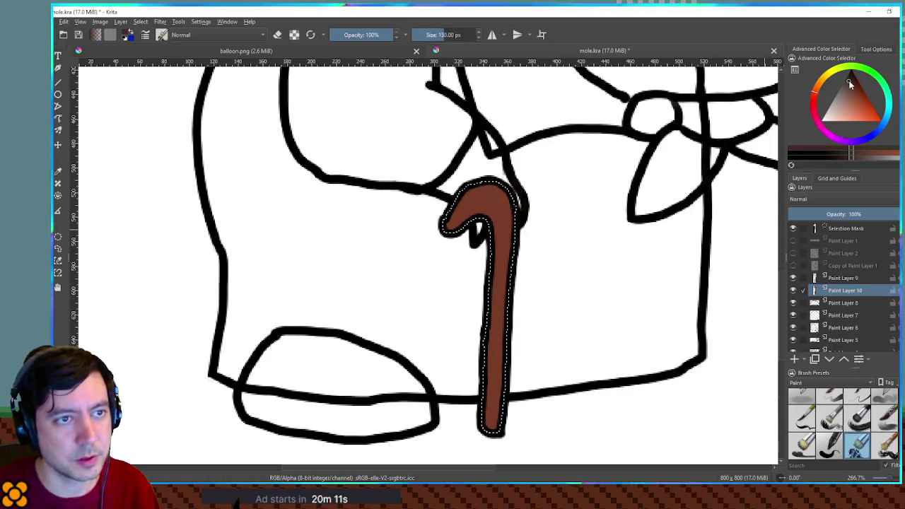
left_click(821, 129)
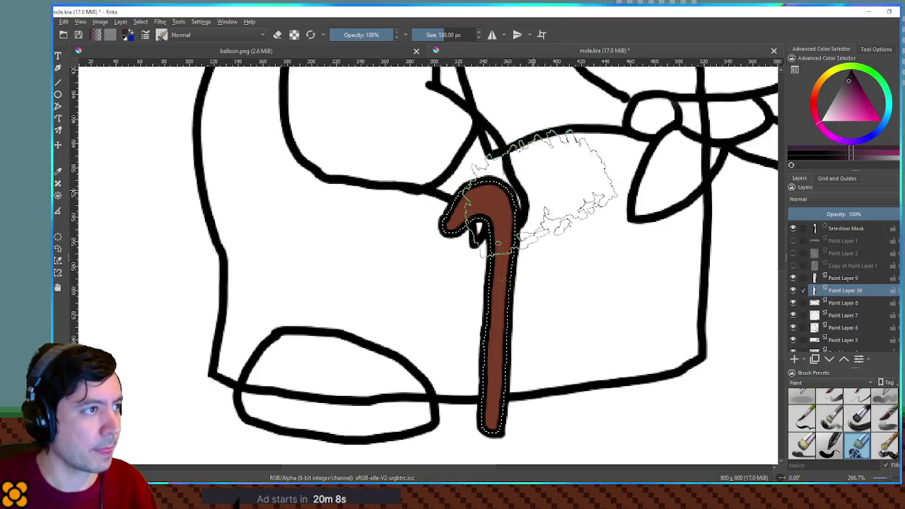
left_click_drag(382, 35, 348, 35)
key("bracketleft")
key("bracketleft")
key("bracketleft")
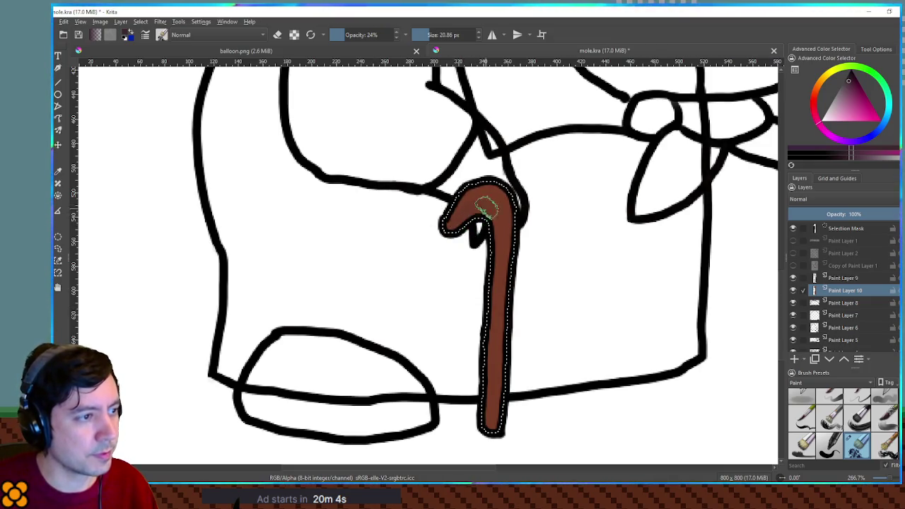
left_click_drag(490, 322, 495, 428)
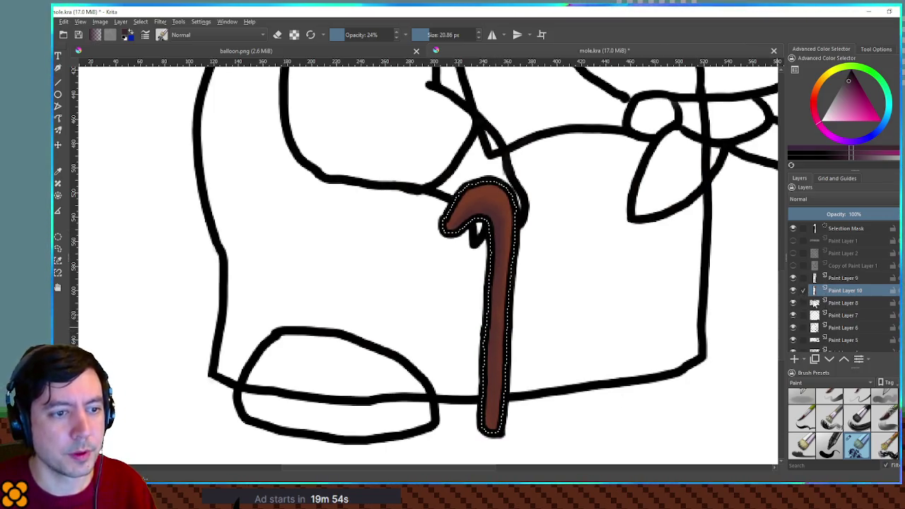
Add Paint Layer 11 below the foot layer and select the area inside the foot outline
left_click(831, 304)
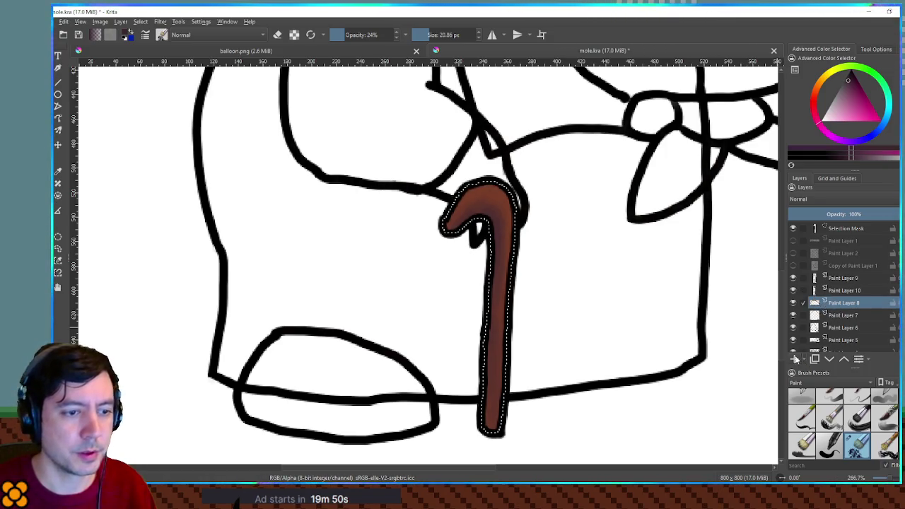
left_click(795, 359)
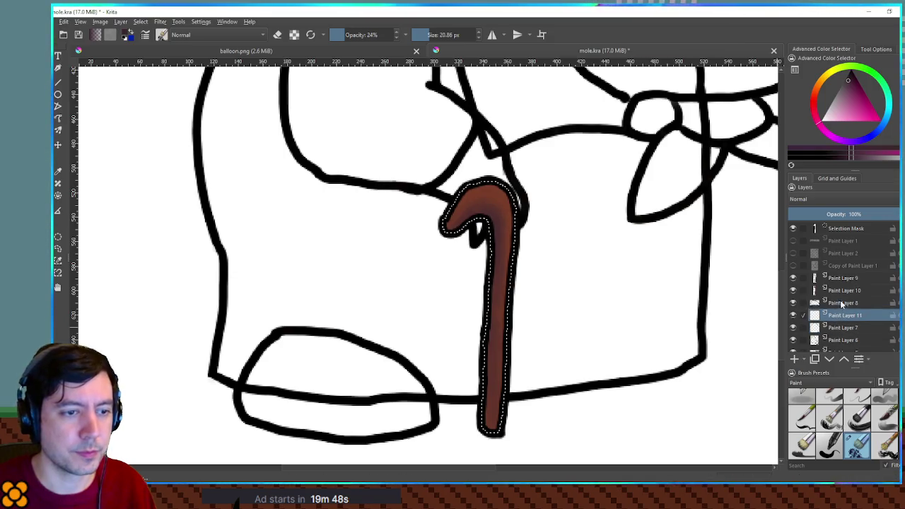
left_click(842, 304)
key("ctrl+shift+d")
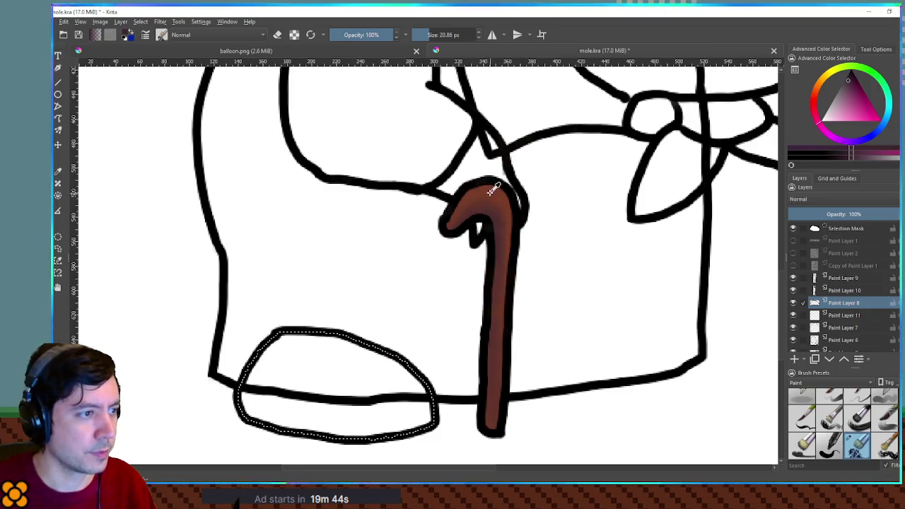
Fill the foot selection with the cane's brown on Paint Layer 11
left_click(493, 190, "ctrl")
key("shift+BackSpace")
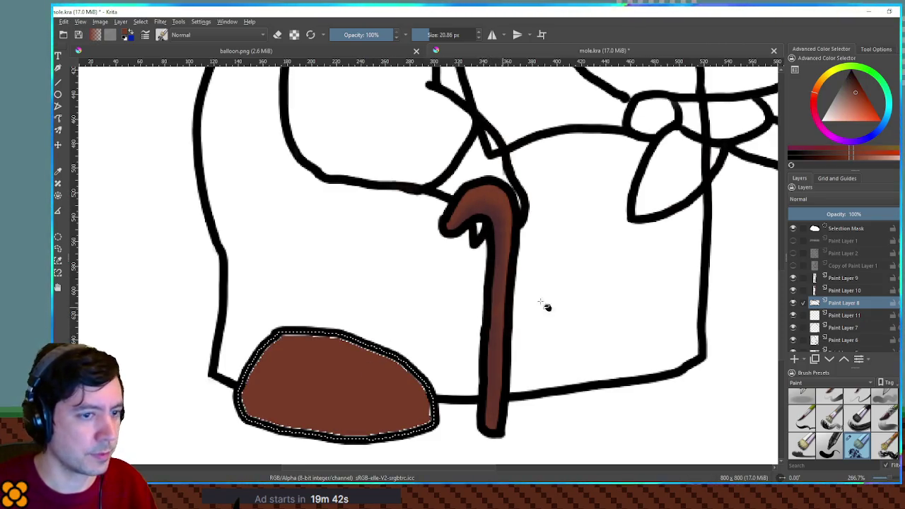
key("ctrl+z")
key("Page_Down")
key("shift+BackSpace")
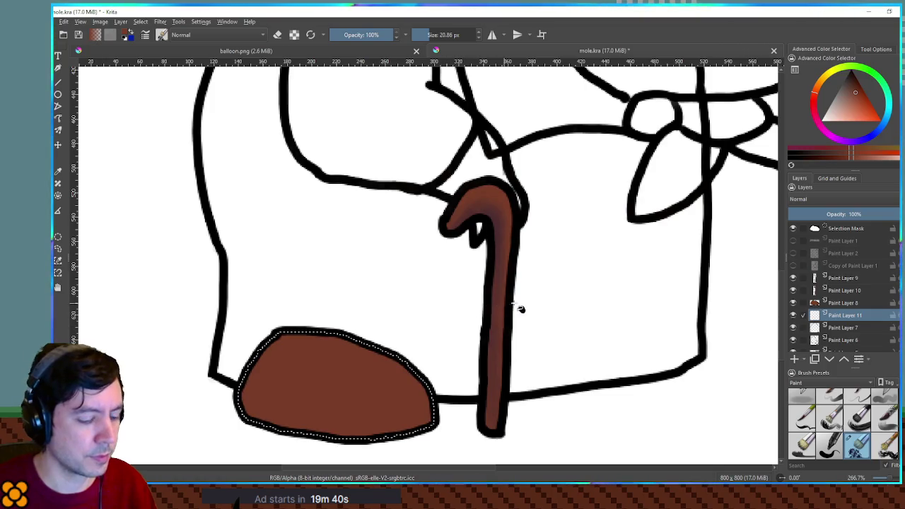
Shade the foot's bottom edge darker with a 24% opacity brush about 41 px wide
key("o")
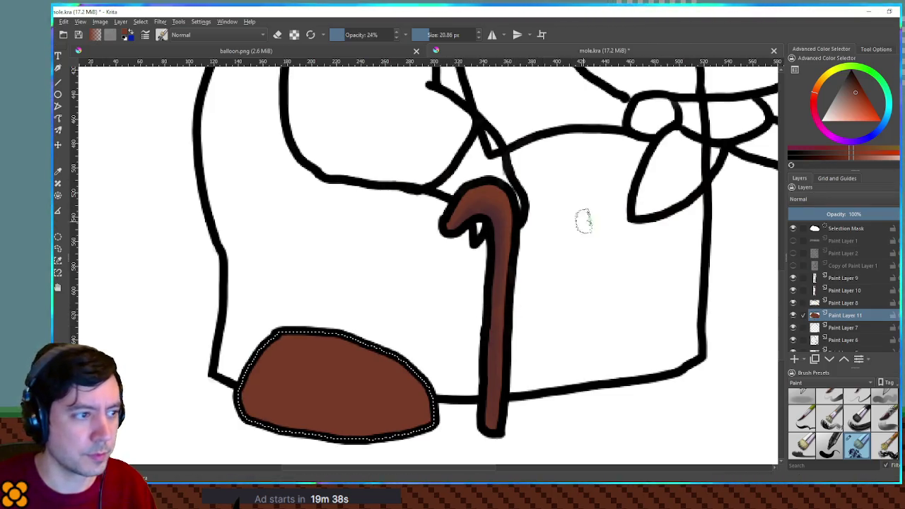
left_click(824, 94)
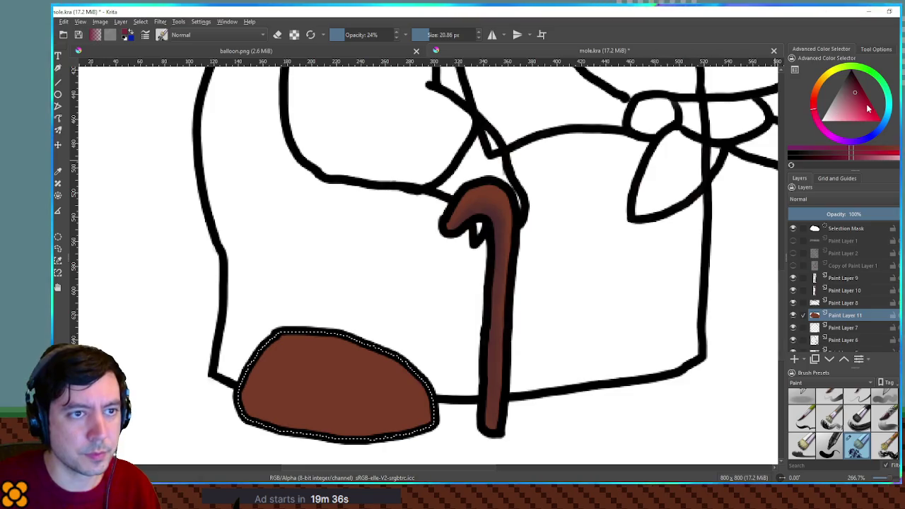
left_click(857, 87)
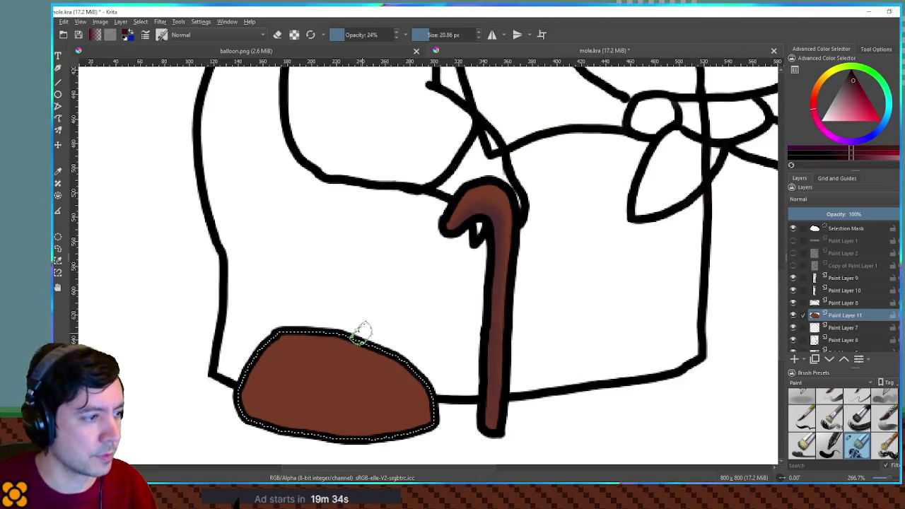
key("bracketright")
key("bracketright")
key("bracketright")
left_click_drag(258, 403, 404, 425)
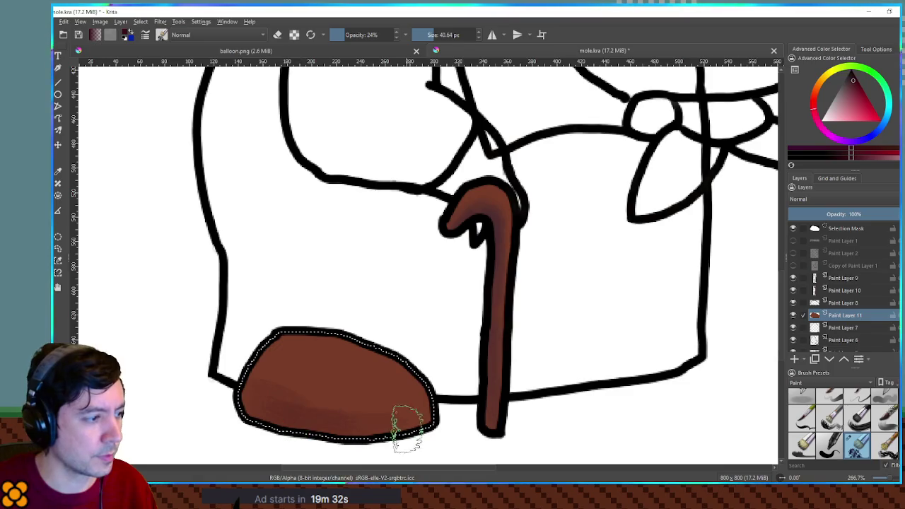
mouse_move(302, 354)
left_mouse_down()
mouse_move(343, 384)
mouse_move(269, 415)
mouse_move(334, 390)
mouse_move(399, 449)
left_mouse_up()
mouse_move(280, 427)
left_mouse_down()
mouse_move(262, 455)
mouse_move(324, 429)
mouse_move(430, 435)
left_mouse_up()
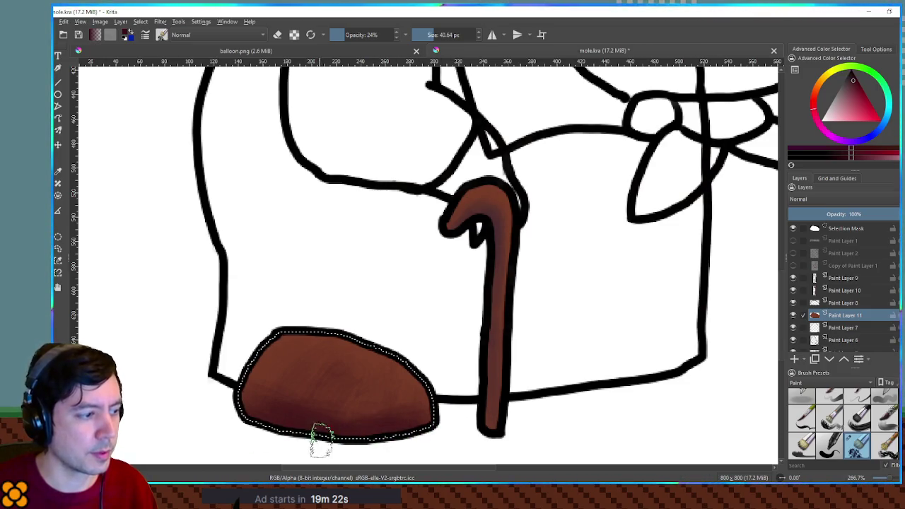
key("ctrl+u")
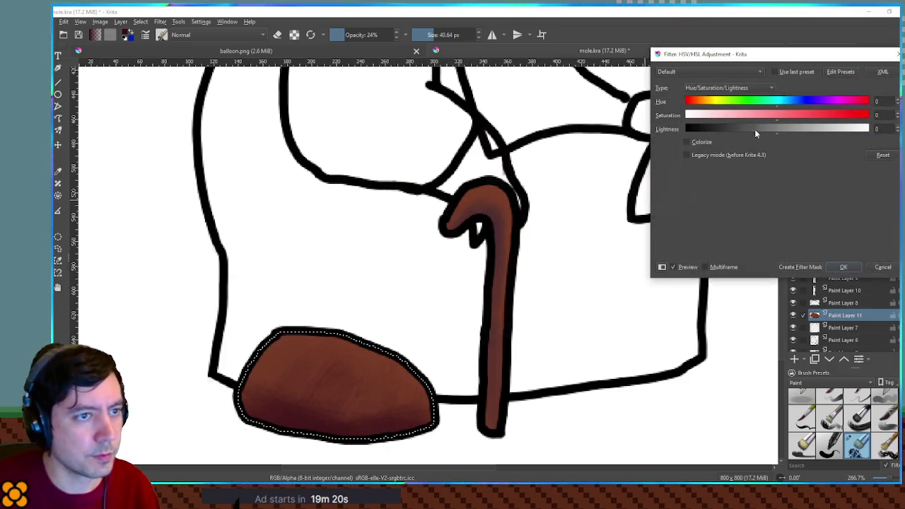
Recolour the foot magenta-pink with hue -56, saturation 51 and lightness 28
mouse_move(777, 101)
left_mouse_down()
mouse_move(734, 99)
mouse_move(799, 102)
mouse_move(751, 101)
left_mouse_up()
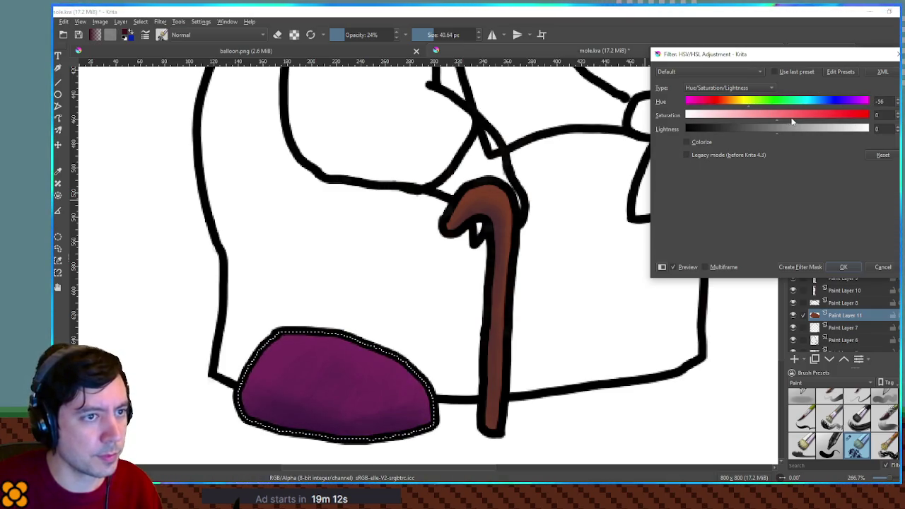
left_click_drag(790, 126, 826, 124)
left_click(804, 116)
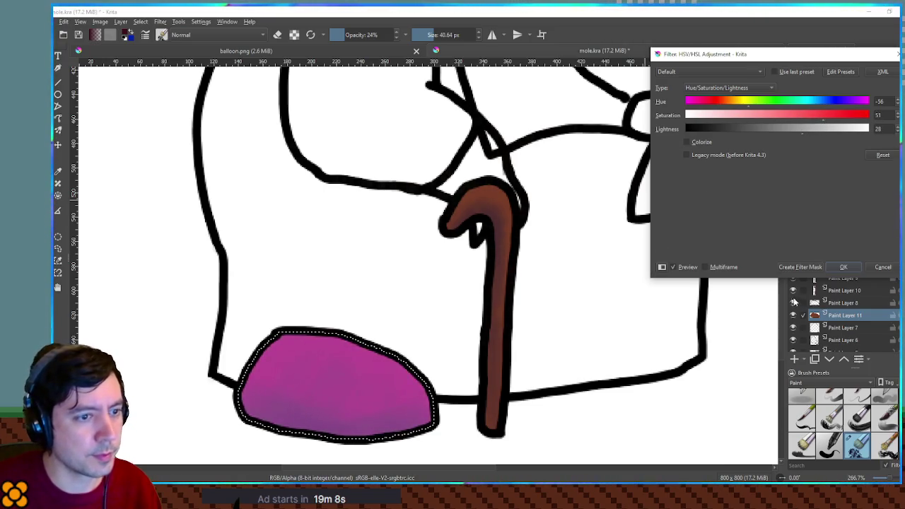
left_click(844, 266)
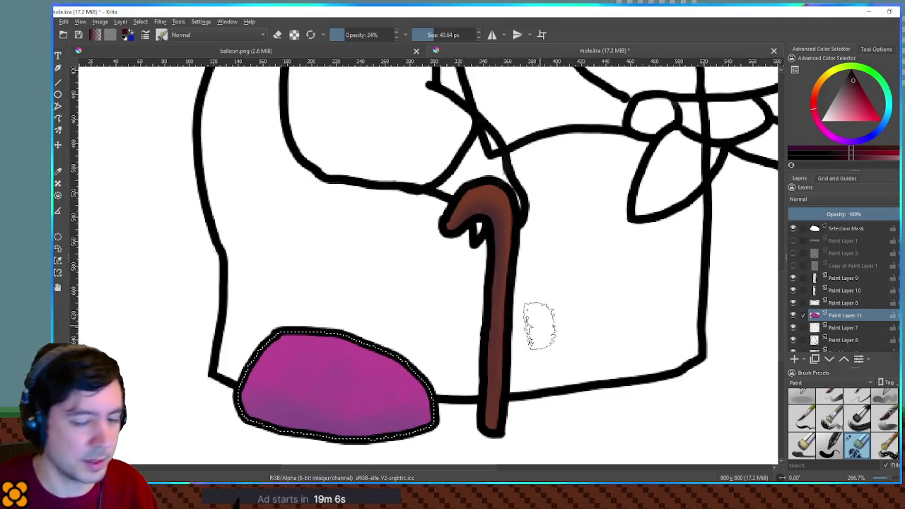
Clear the foot selection, add a new layer, and select the cape area grown past its outline
key("ctrl+shift+a")
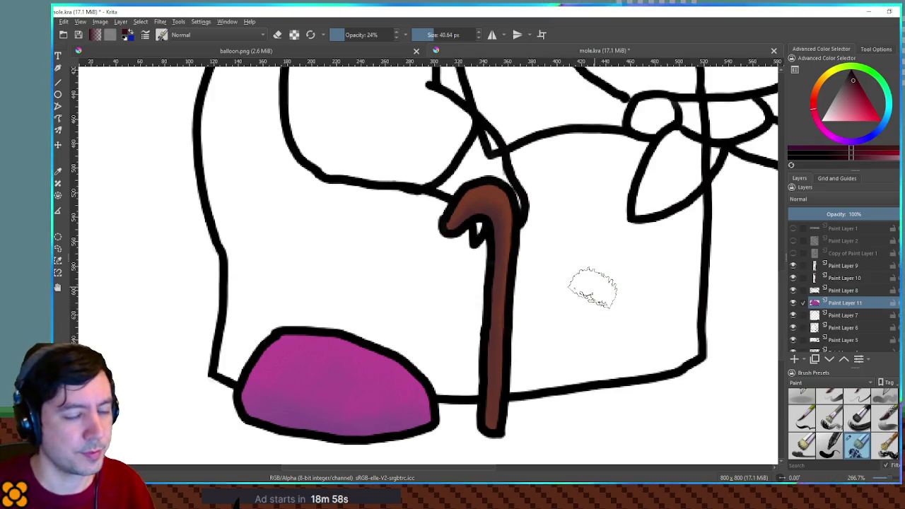
left_click(839, 318)
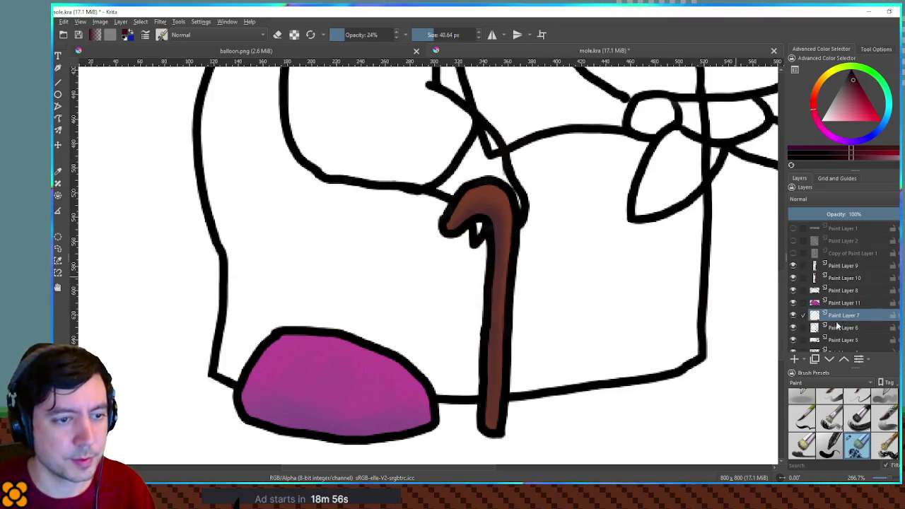
left_click(838, 329)
left_click(839, 315)
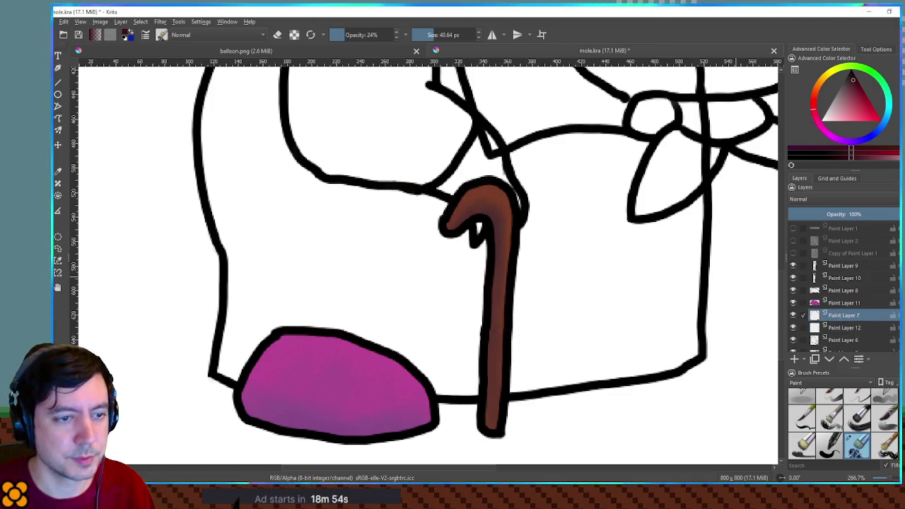
left_click(584, 279)
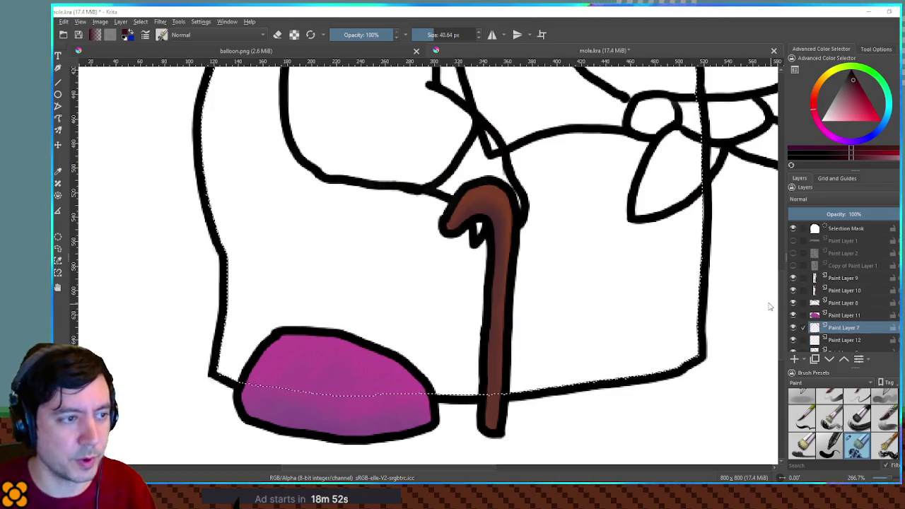
key("Return")
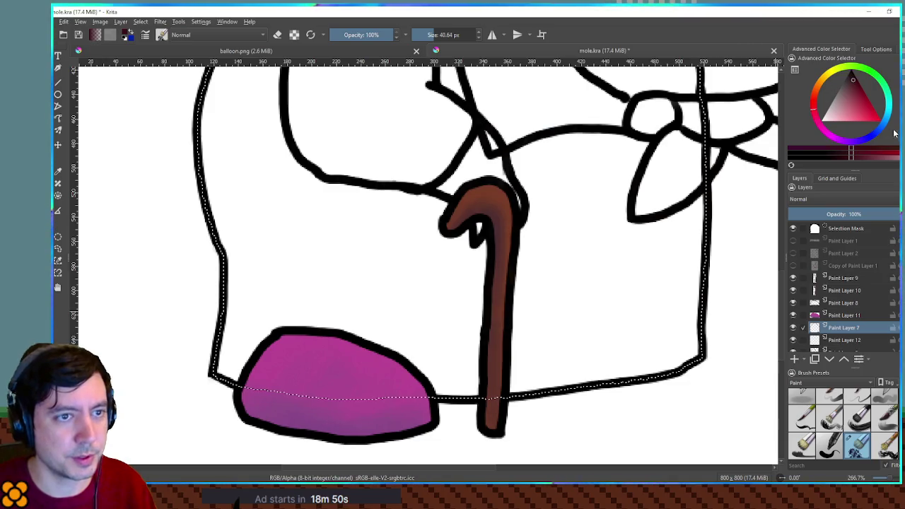
Pick a pale blue colour and minimize the Krita window
left_click(855, 111)
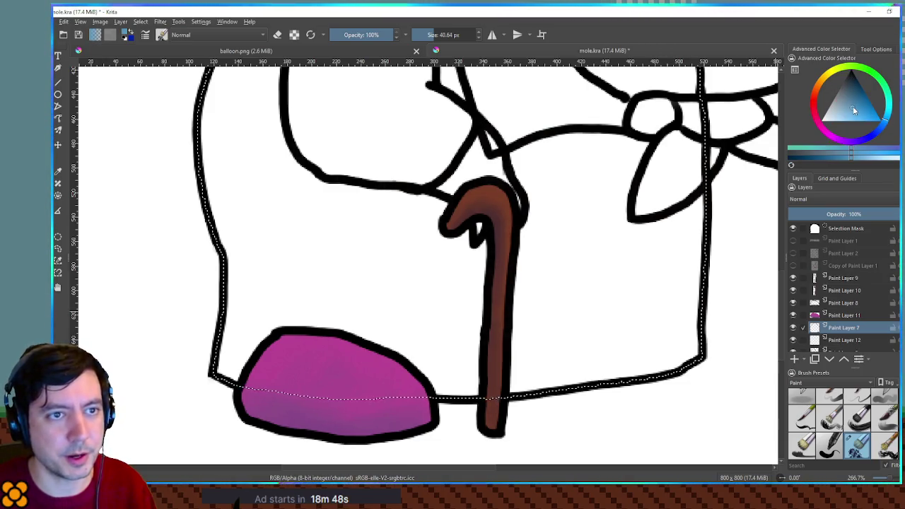
left_click(856, 113)
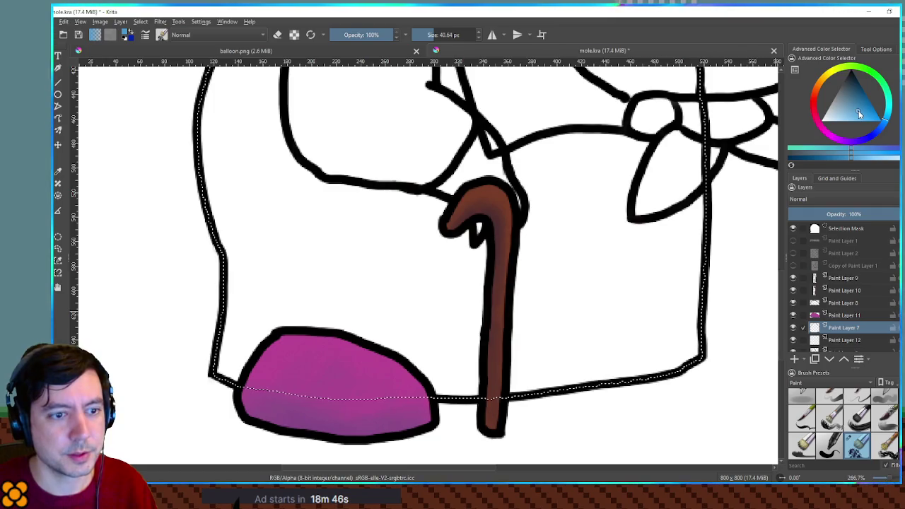
scroll(665, 244, "down", 2)
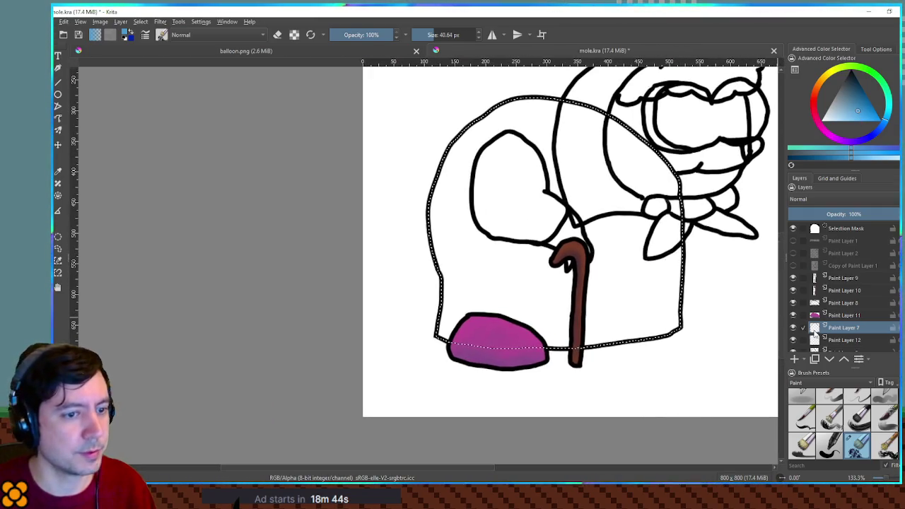
left_click(872, 10)
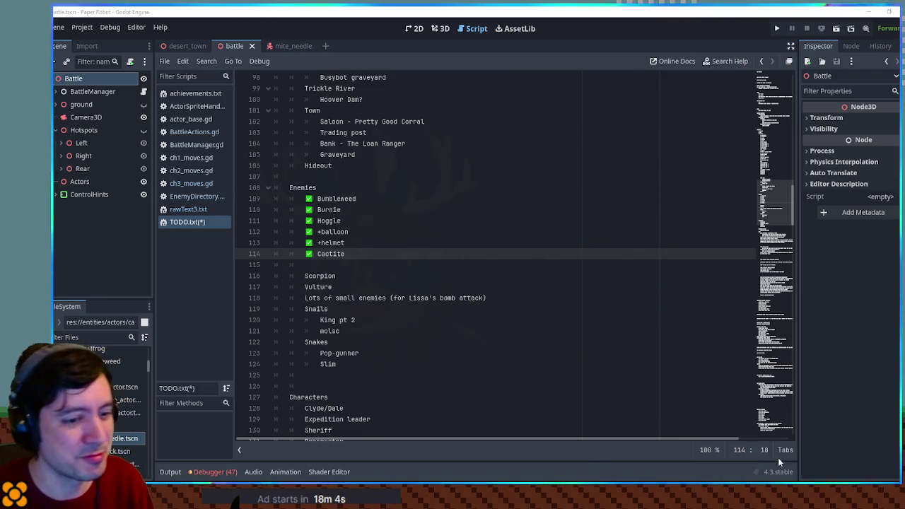
Switch from Godot's TODO list back to the mole drawing in Krita
key("alt+Tab")
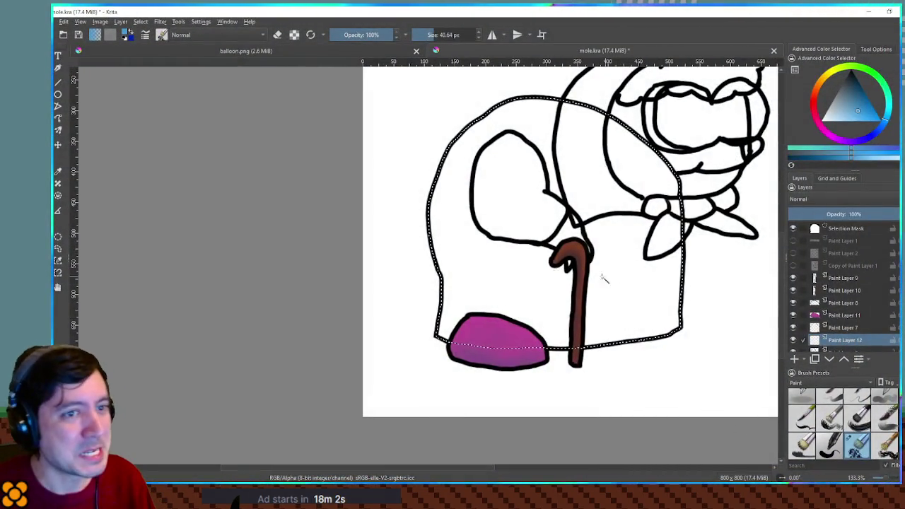
Fill the cape blue and shade it with a darker blue 200 px brush at 24% opacity
left_click(517, 282)
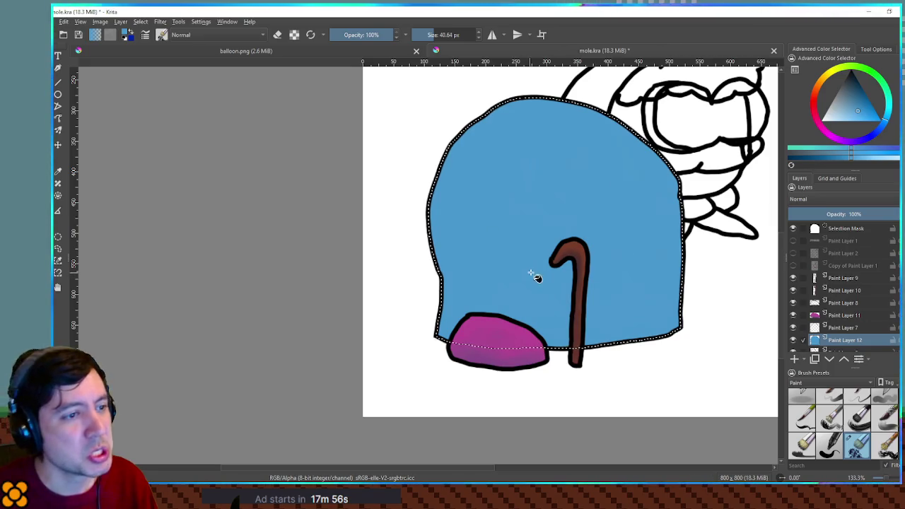
left_click(856, 95)
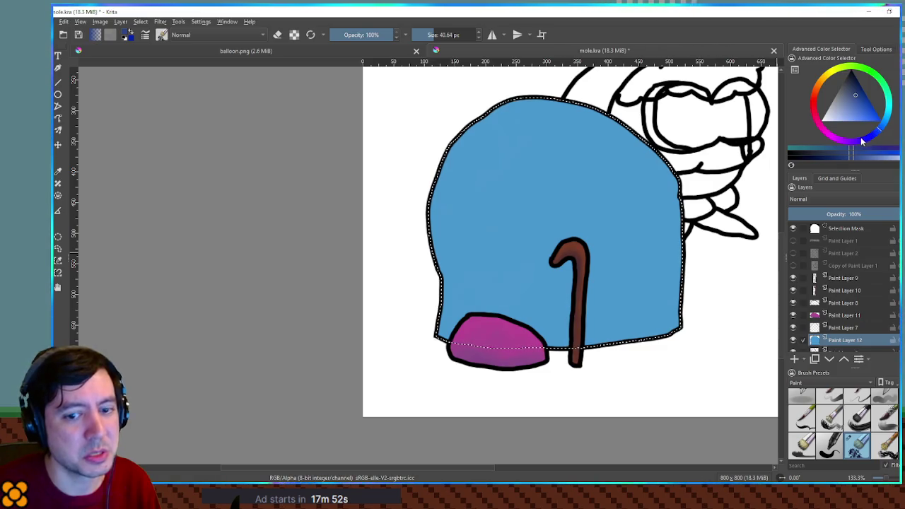
key("i")
key("i")
key("i")
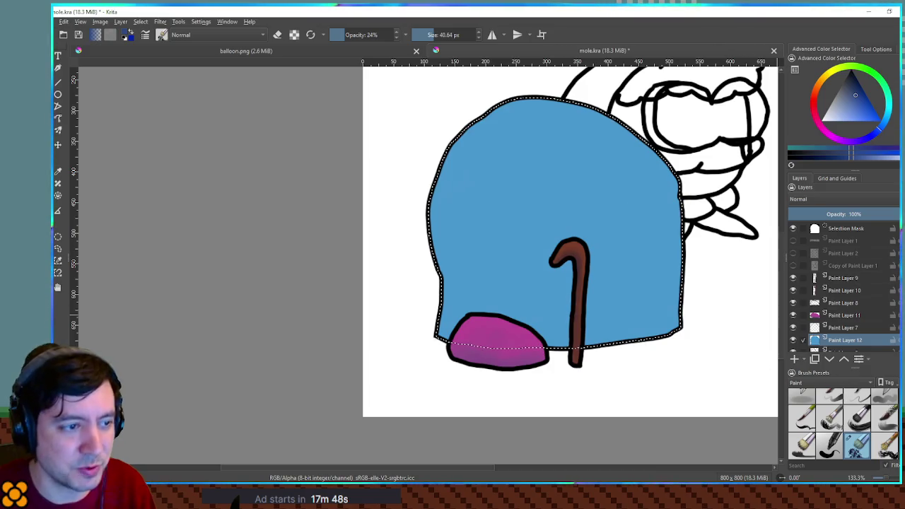
key("bracketright")
key("bracketright")
key("bracketright")
key("bracketright")
key("bracketright")
key("bracketright")
key("bracketright")
key("bracketright")
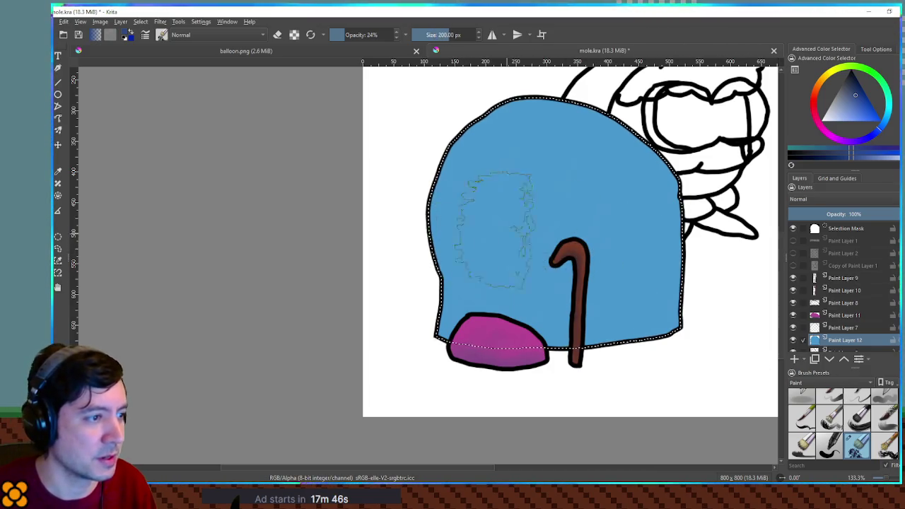
mouse_move(478, 191)
left_mouse_down()
mouse_move(602, 403)
mouse_move(407, 142)
mouse_move(407, 339)
mouse_move(445, 386)
mouse_move(562, 393)
mouse_move(717, 303)
mouse_move(601, 212)
left_mouse_up()
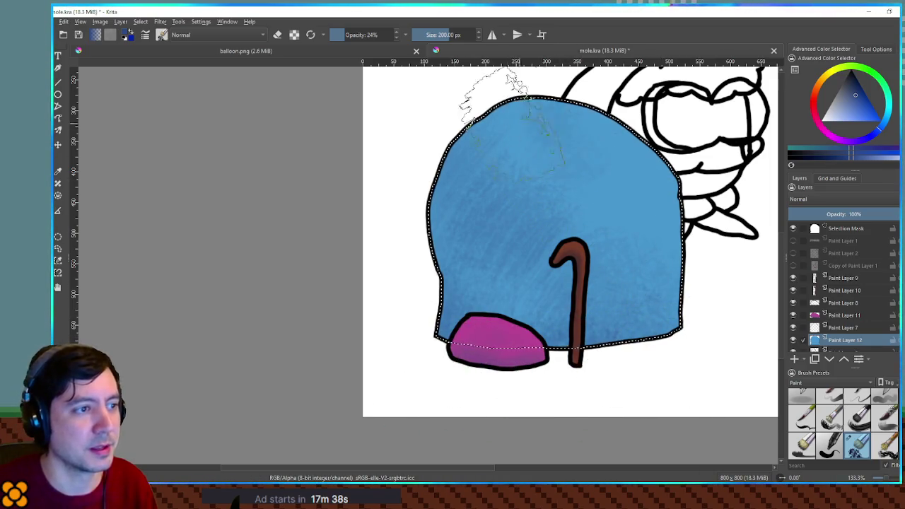
left_click_drag(658, 357, 446, 142)
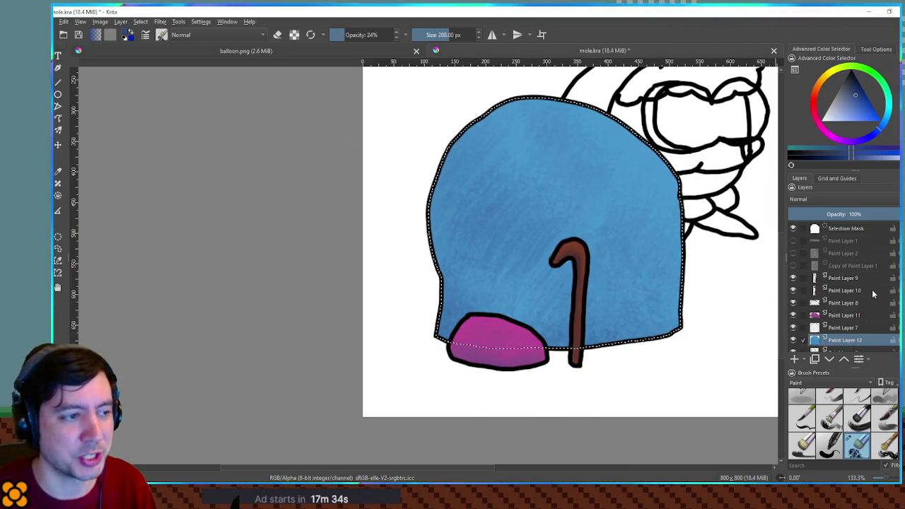
left_click(843, 280)
scroll(842, 290, "down", 1)
Move Paint Layer 6 above the blue cape layer and add Paint Layer 13 above Paint Layer 7
scroll(852, 296, "down", 1)
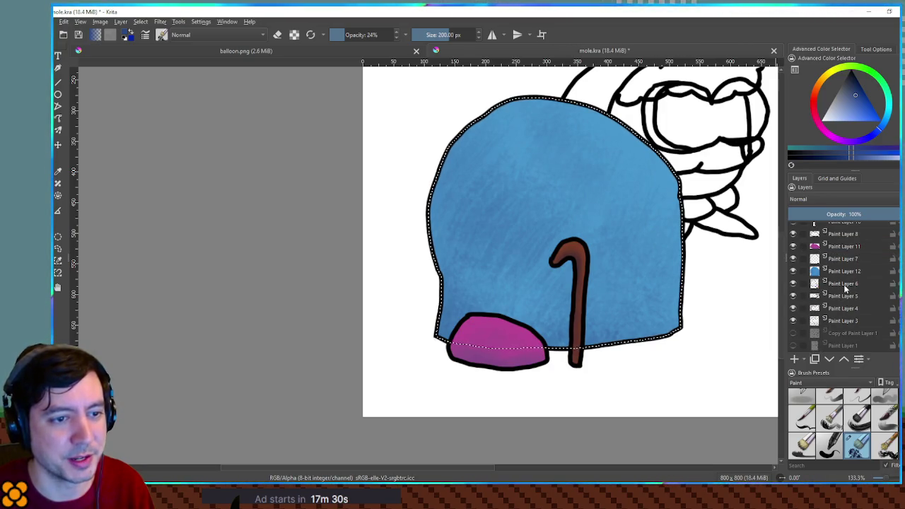
left_click_drag(833, 284, 840, 260)
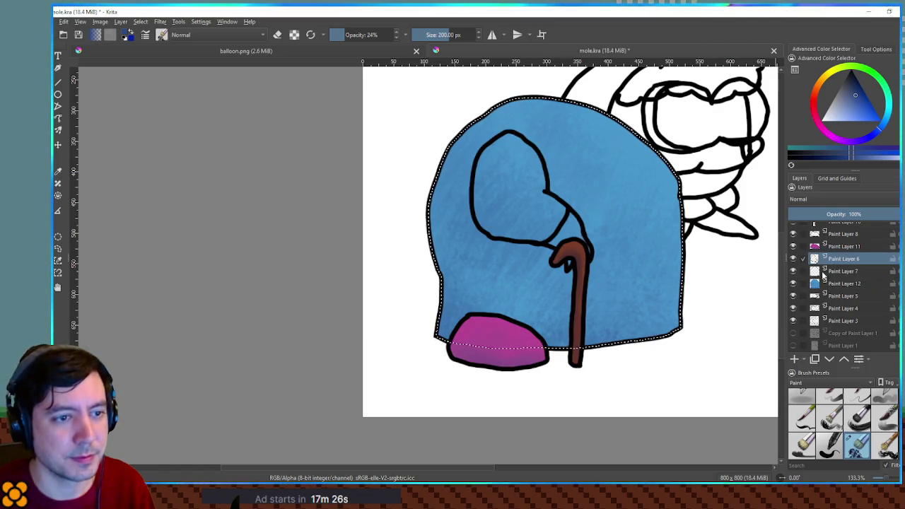
left_click(823, 274)
left_click(795, 359)
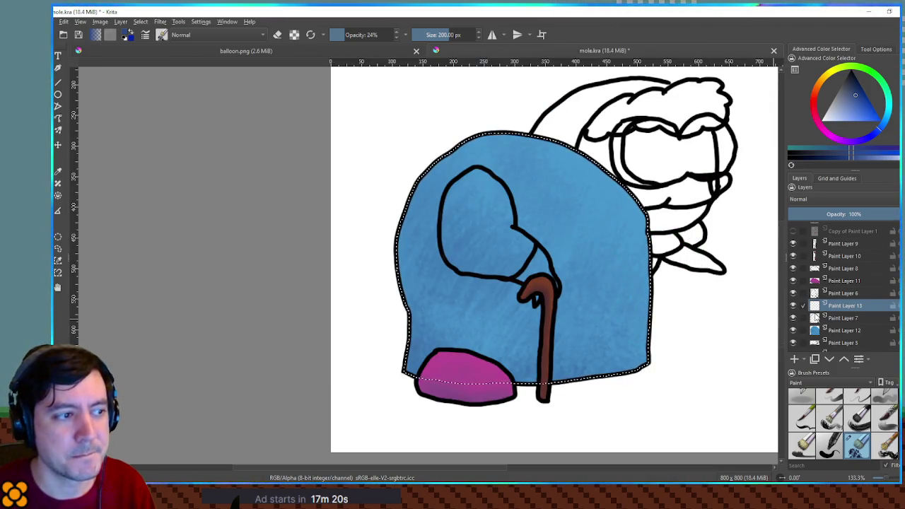
Magic-wand the arm shape on Paint Layer 6 and make Paint Layer 13 active
mouse_move(846, 306)
scroll(849, 309, "up", 1)
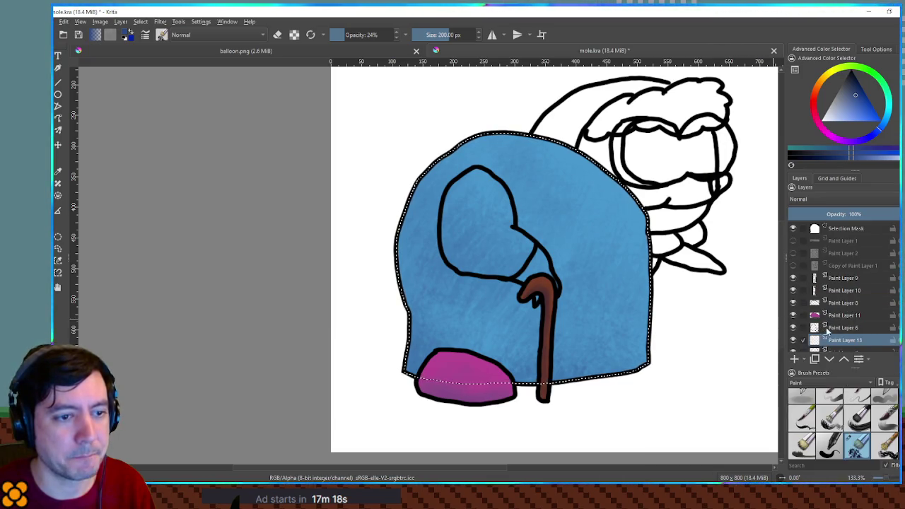
left_click(844, 328)
left_click(463, 234)
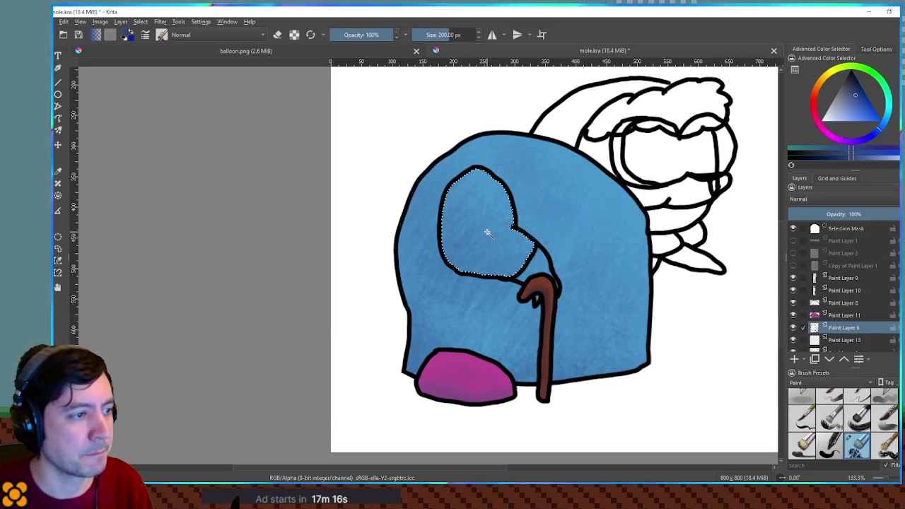
left_click(845, 341)
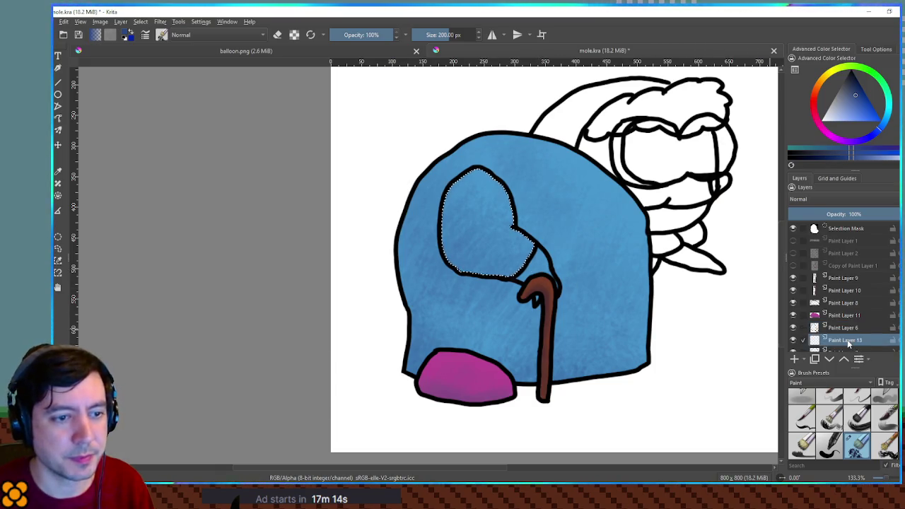
Grow the arm selection slightly and fill it with dark blue on Paint Layer 13
key("Return")
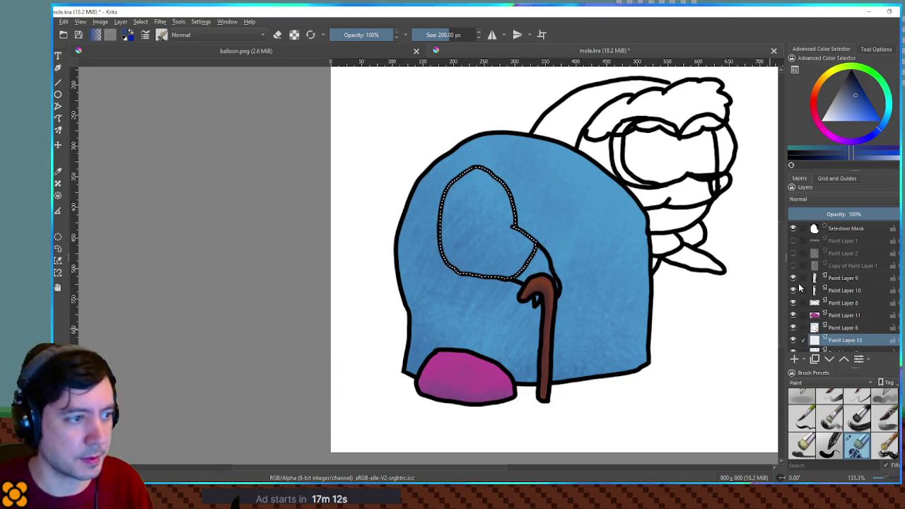
scroll(622, 238, "up", 1)
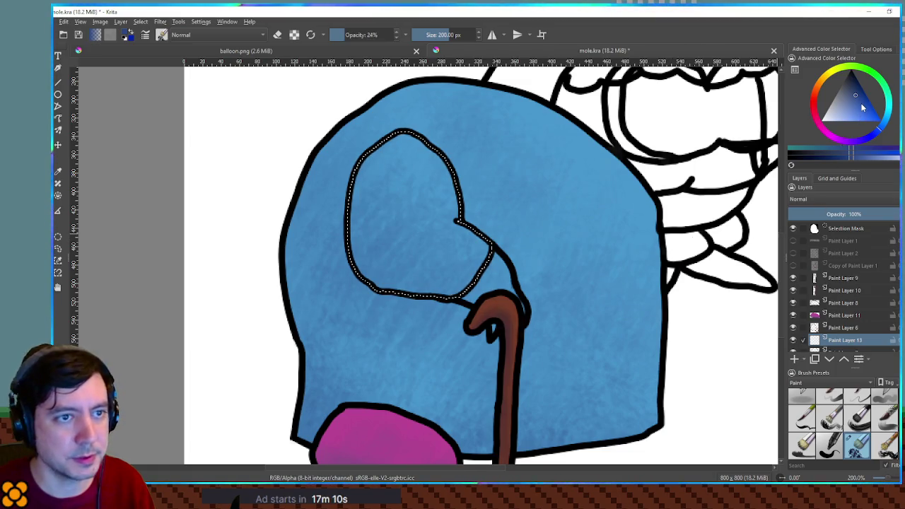
left_click(862, 106)
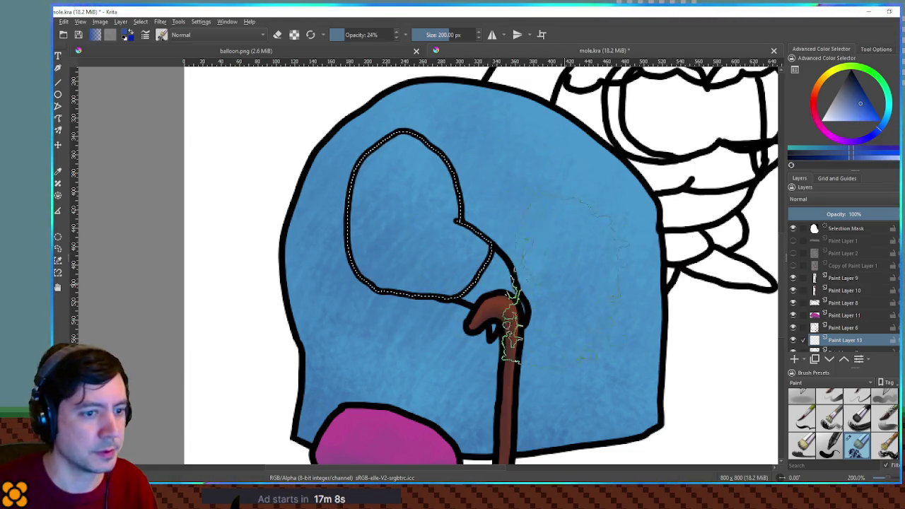
key("f")
left_click(407, 247)
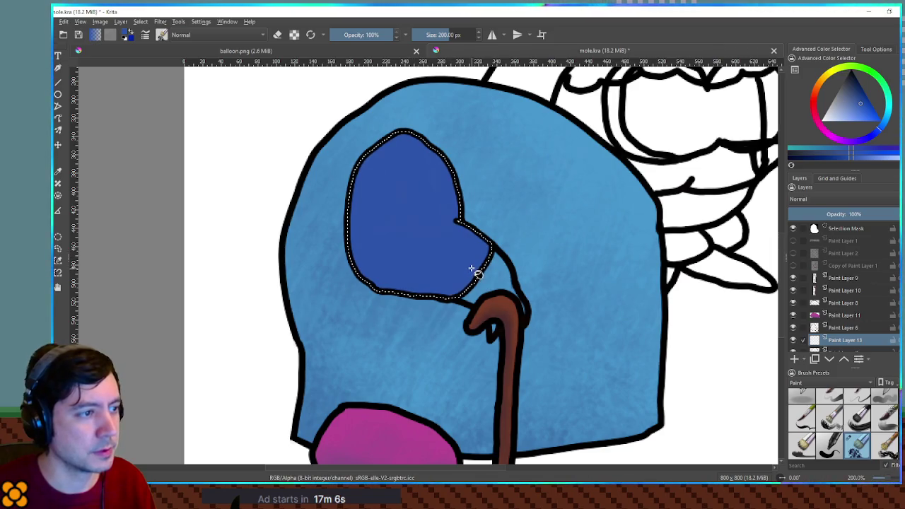
Refill the arm with the lighter cape blue
key("b")
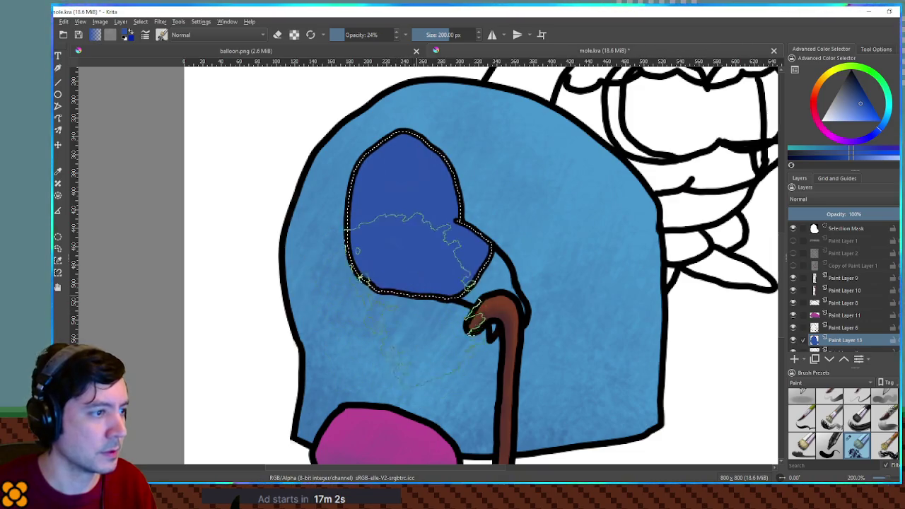
key("f")
left_click(502, 182, "ctrl")
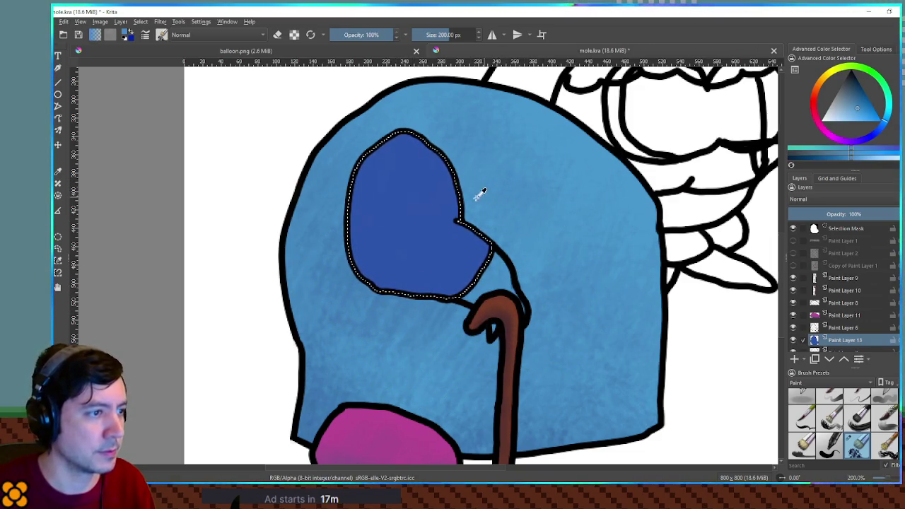
left_click(417, 216)
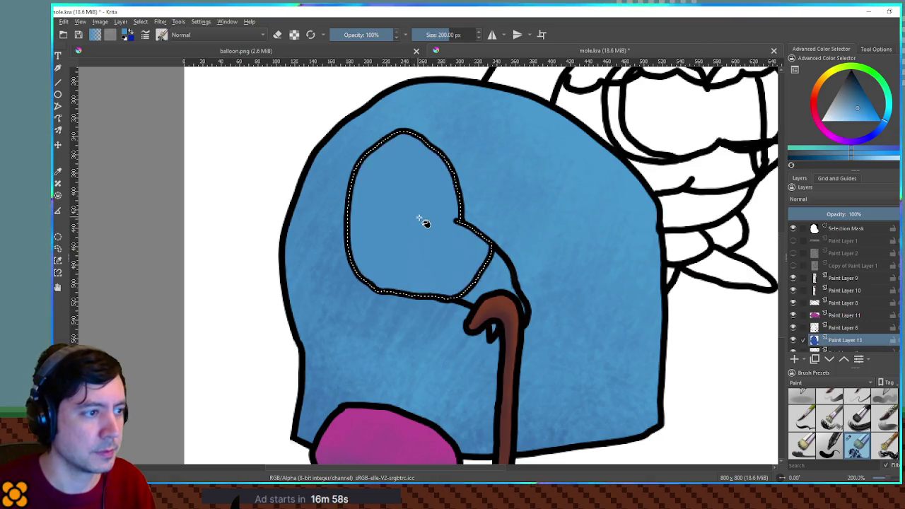
Set the brush to a lighter blue at about 84 px for texture strokes
key("b")
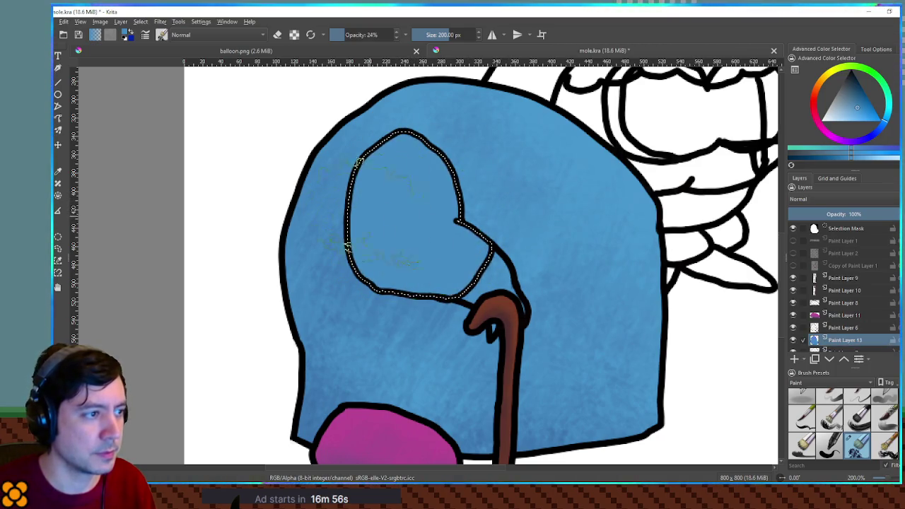
left_click(857, 96)
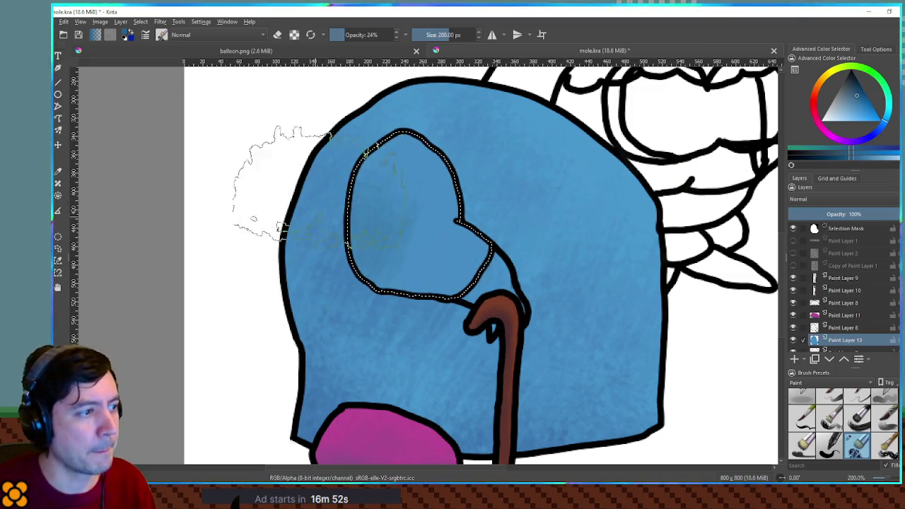
left_click_drag(275, 304, 336, 294)
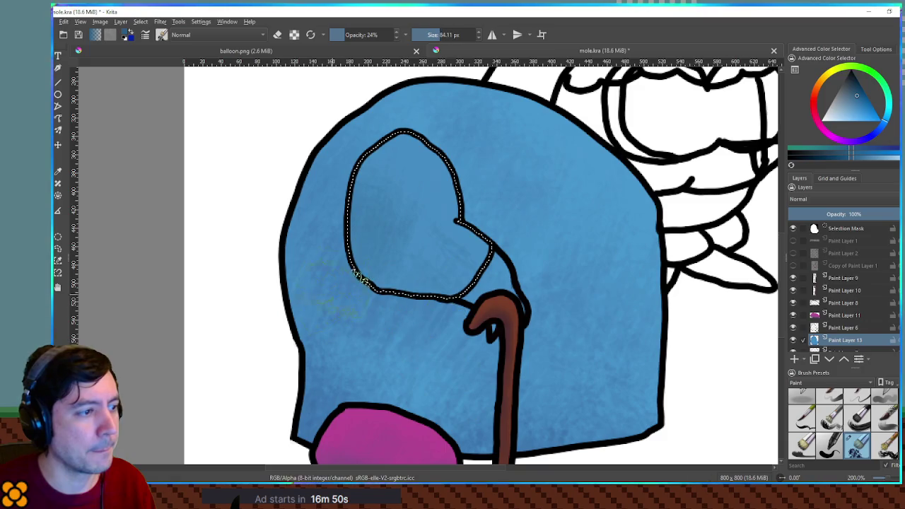
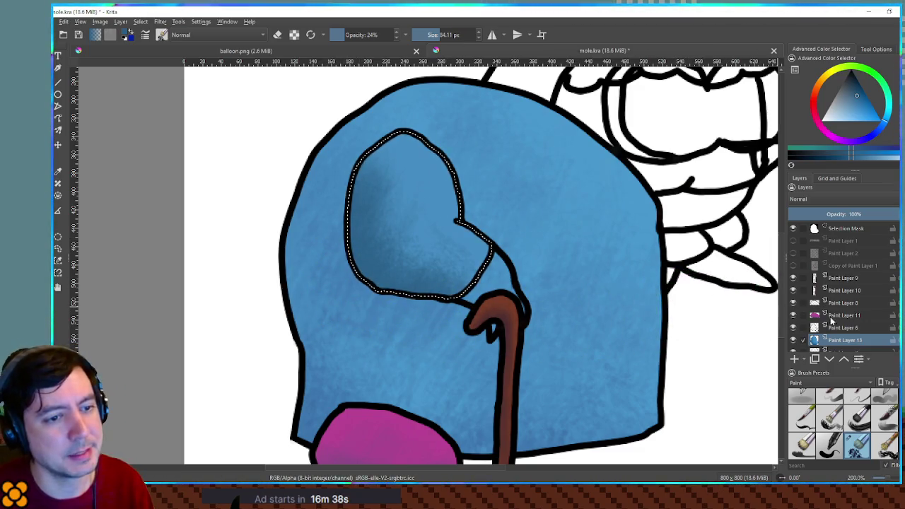
Select the hand gripping the cane top and pick an orange-brown for it on Paint Layer 13
key("Page_Up")
left_click(500, 284)
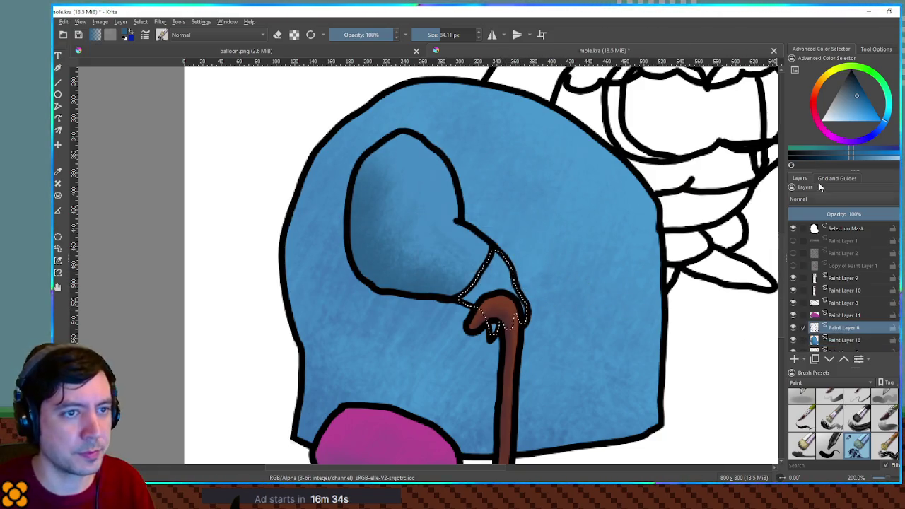
left_click(817, 91)
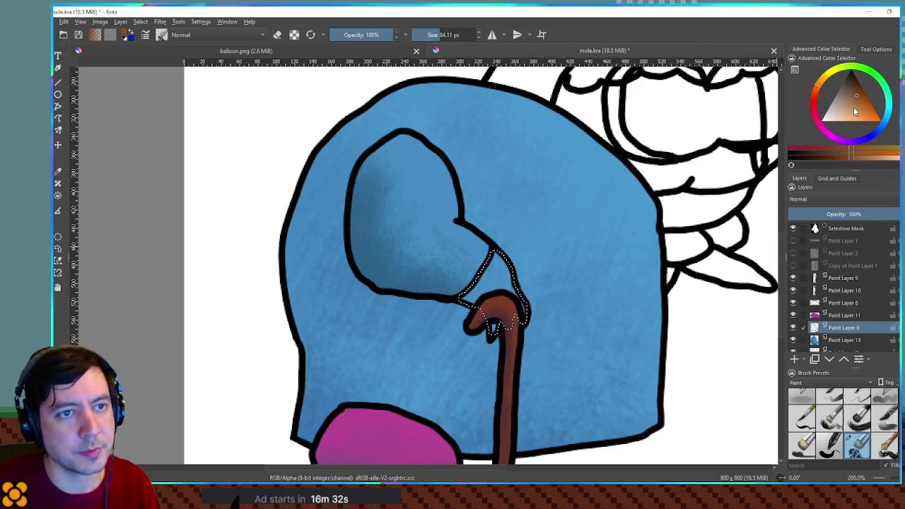
left_click(858, 100)
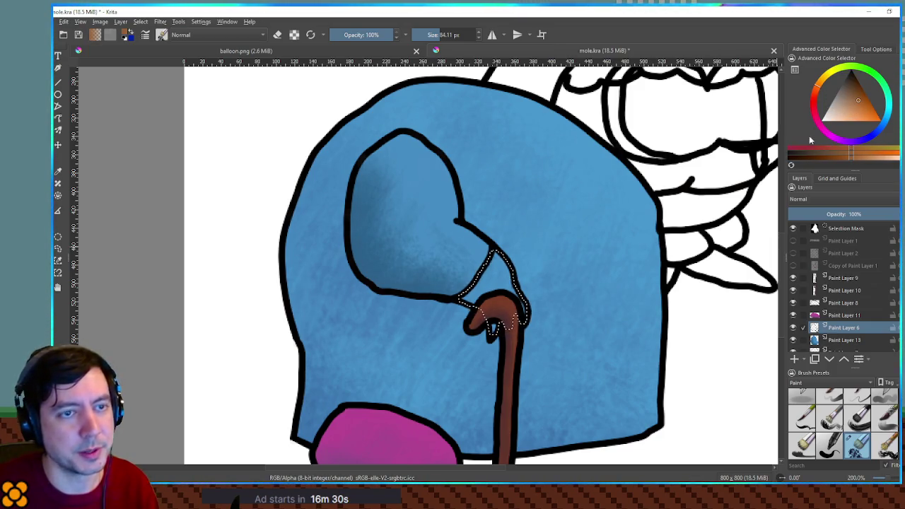
left_click(842, 340)
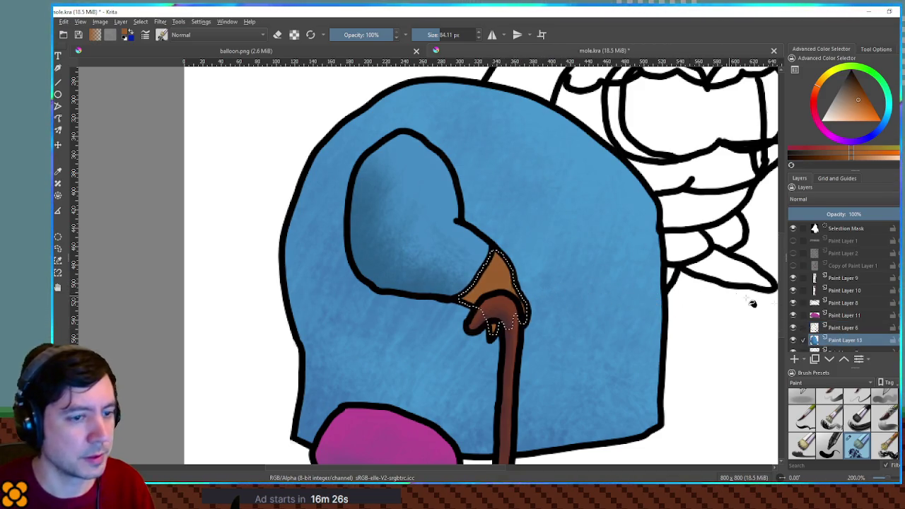
Move Paint Layers 9 and 10 below Paint Layer 13 so the hand covers the cane
scroll(864, 296, "down", 1)
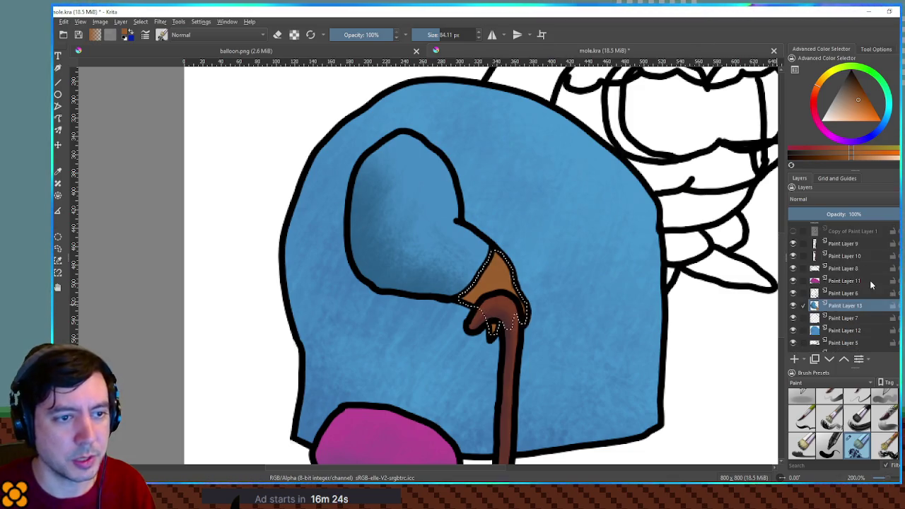
left_click(843, 244)
left_click(846, 256, "shift")
left_click_drag(846, 256, 849, 313)
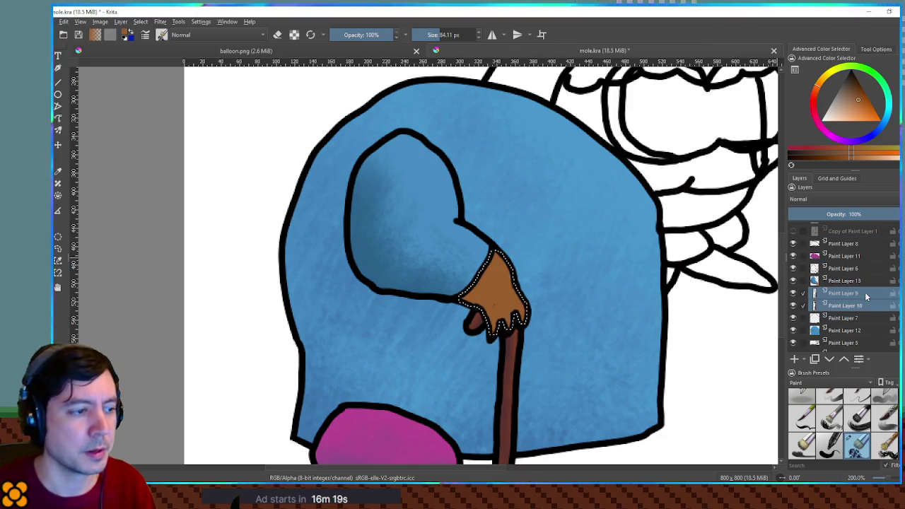
scroll(516, 342, "up", 2)
scroll(536, 339, "down", 2)
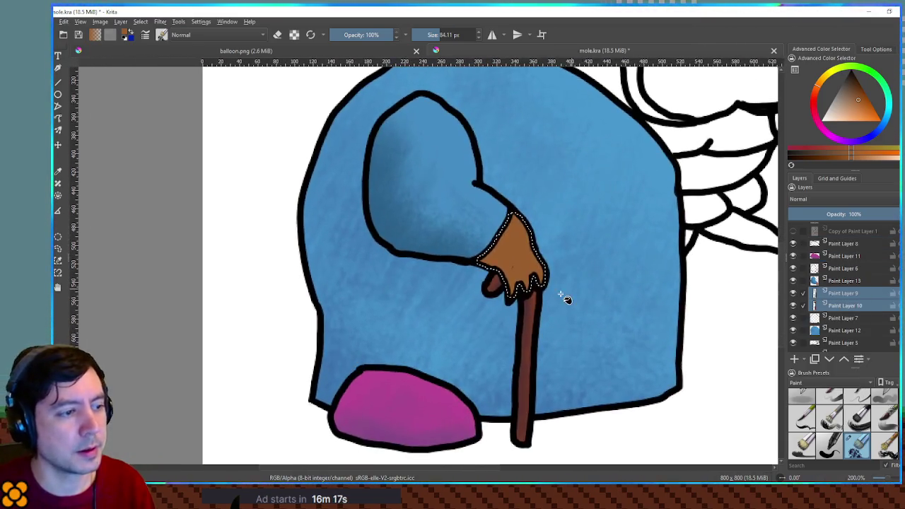
Set up a lighter tan on a smaller brush at 81% opacity on Paint Layer 13
left_click(848, 110)
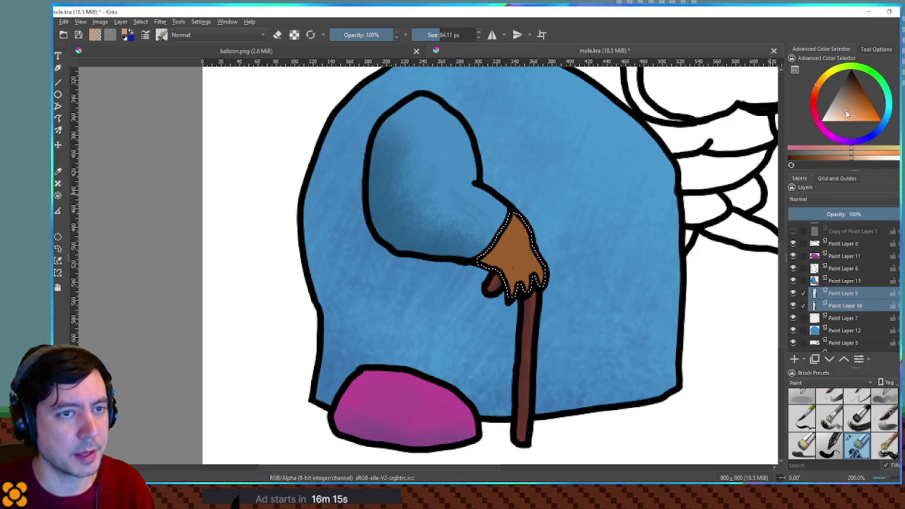
key("e")
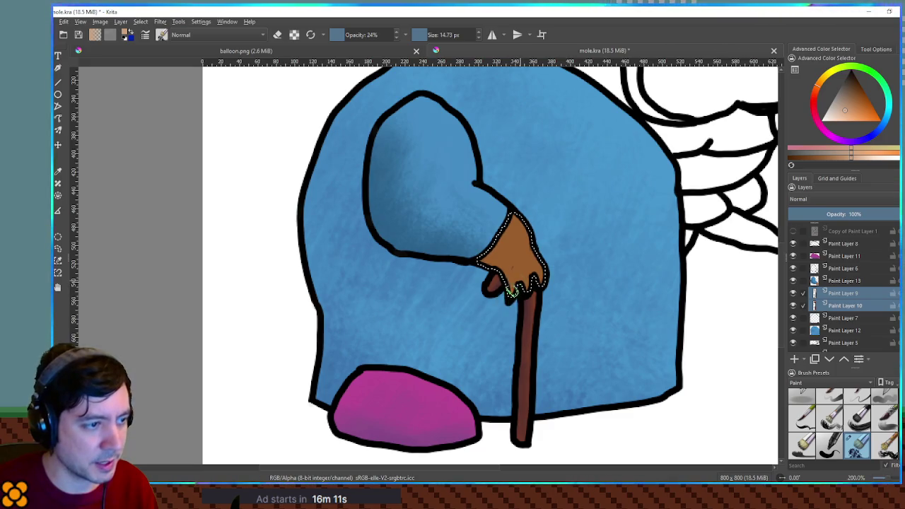
key("o")
key("o")
key("o")
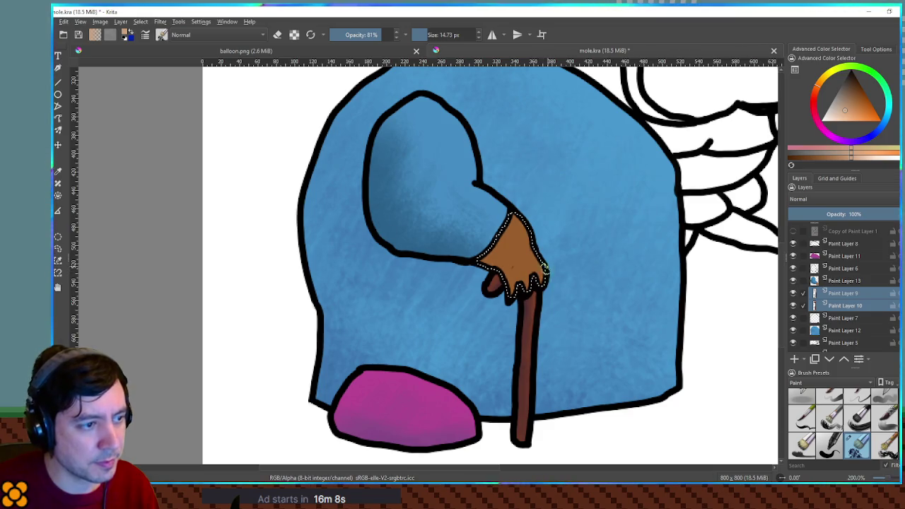
left_click(847, 284)
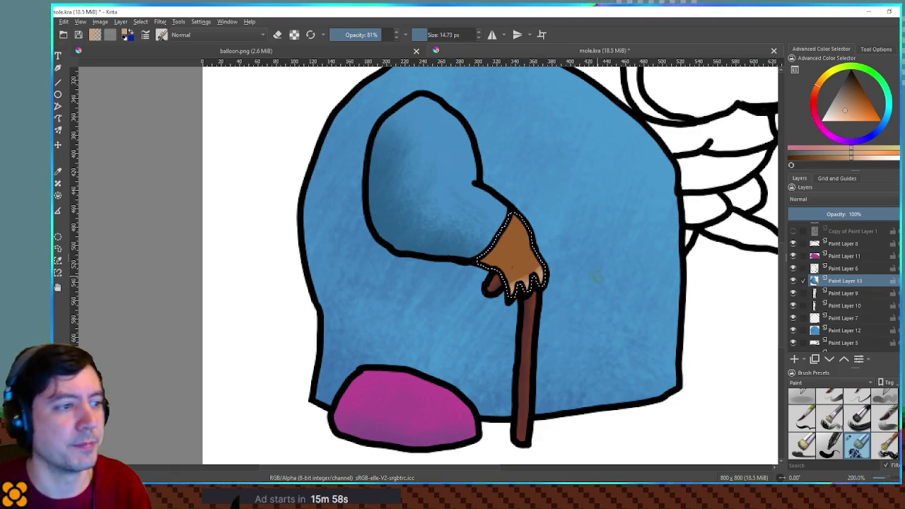
Move the head line-art Paint Layers 5, 4 and 3 to the top of the stack
scroll(599, 277, "down", 2)
scroll(593, 249, "up", 1)
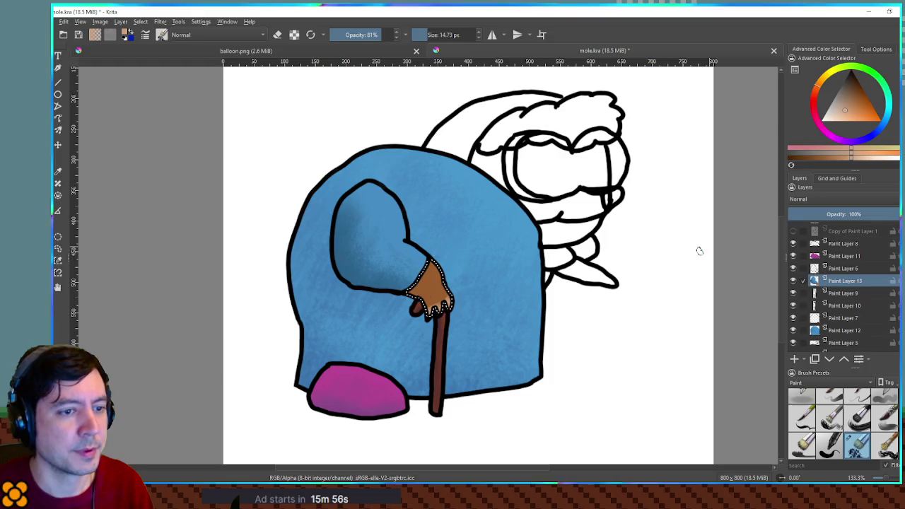
scroll(848, 300, "down", 3)
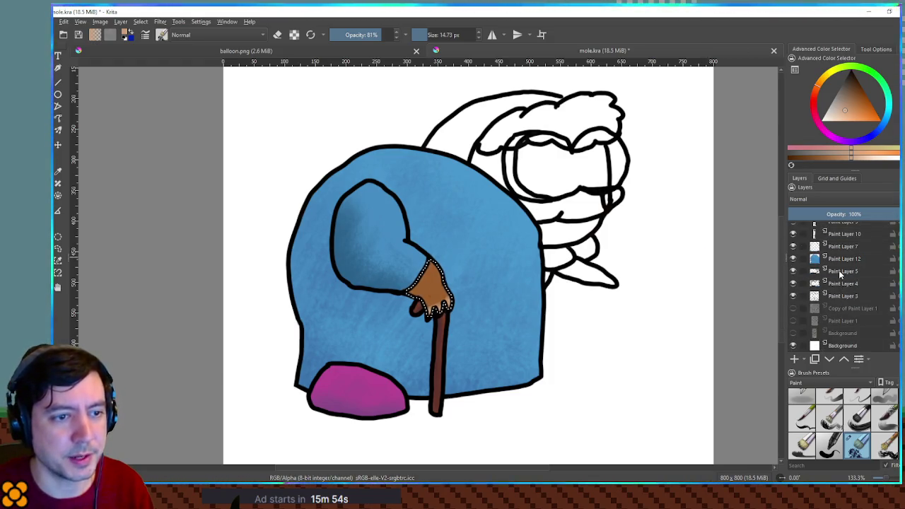
left_click(842, 276, "shift")
scroll(842, 278, "up", 1)
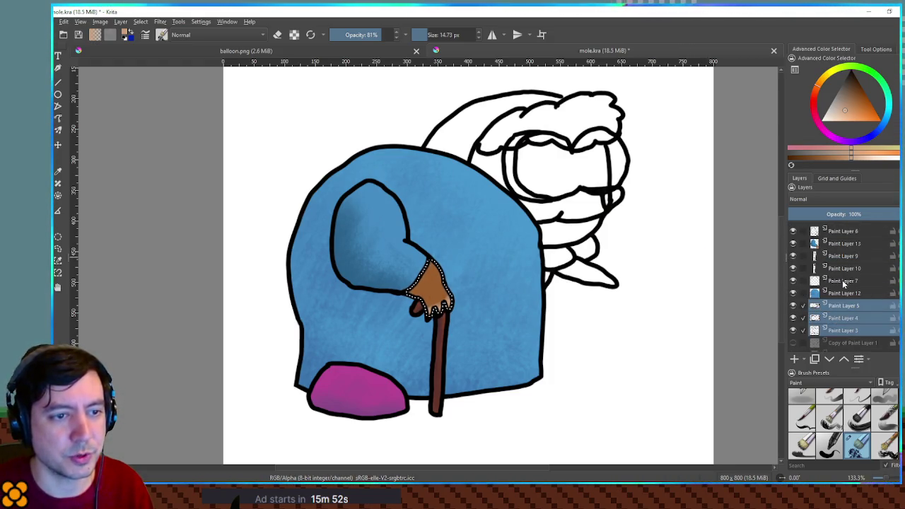
mouse_move(848, 304)
left_mouse_down()
mouse_move(835, 226)
mouse_move(842, 283)
left_mouse_up()
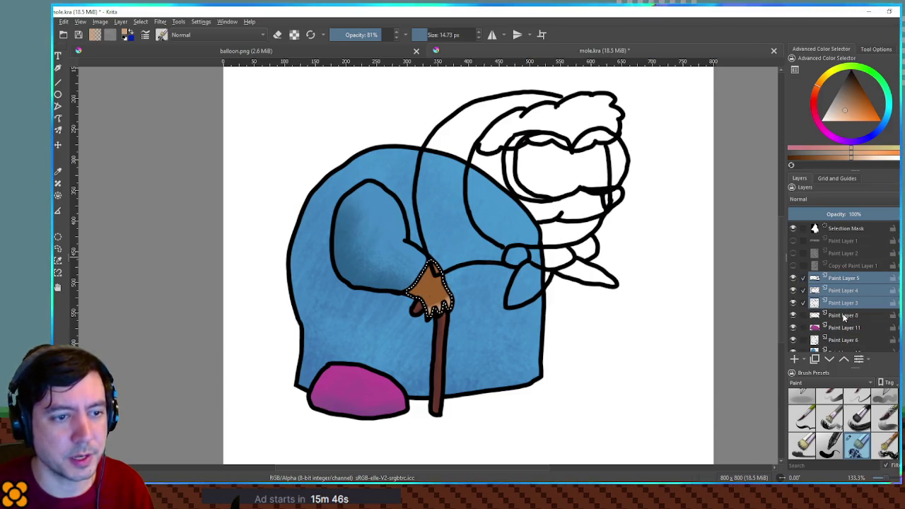
Add a new empty paint layer directly beneath Paint Layer 5
left_click(843, 278)
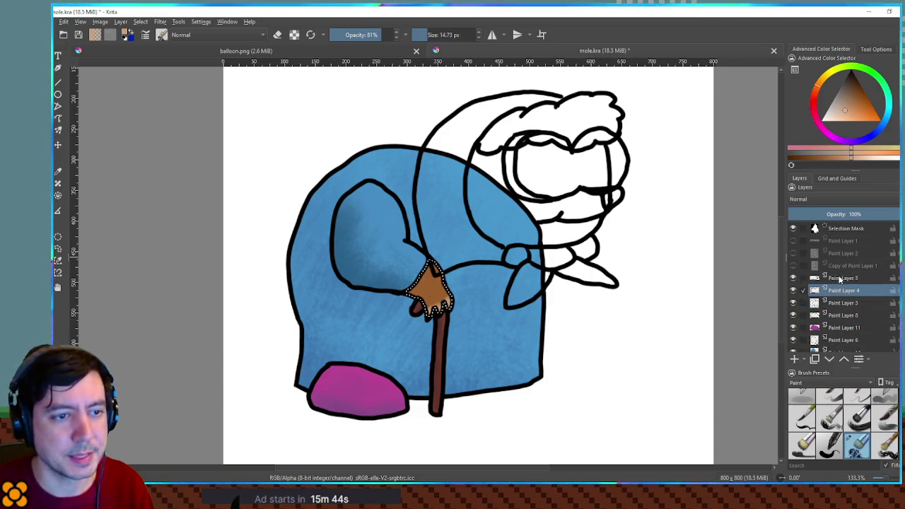
scroll(623, 170, "up", 3)
key("Insert")
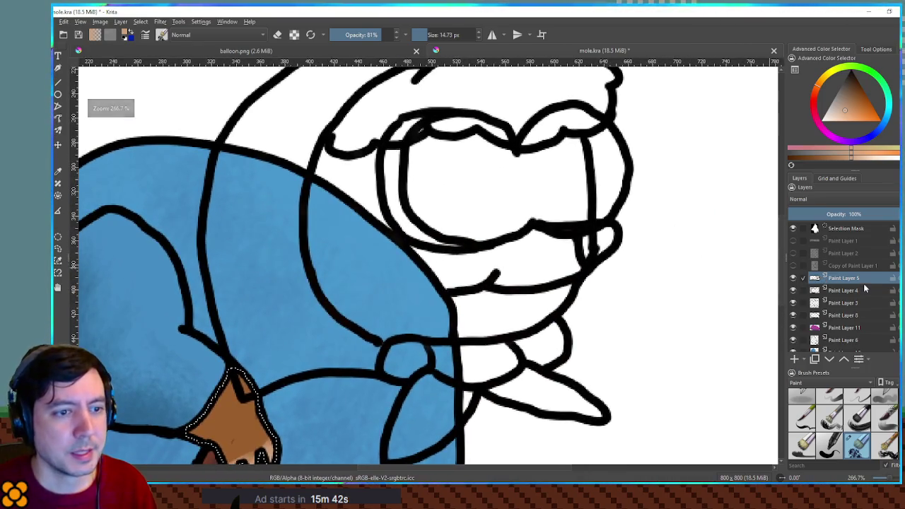
left_click_drag(840, 291, 835, 285)
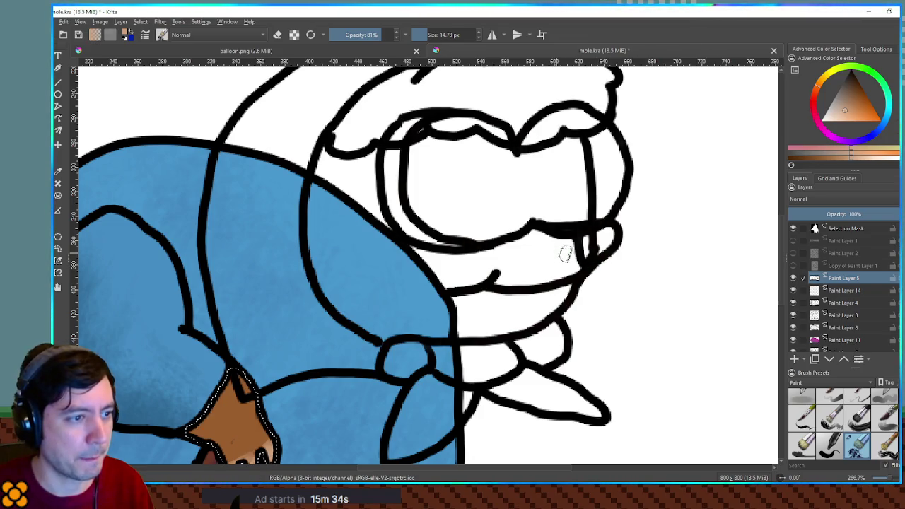
Paint the snout brown on Paint Layer 14 with a 26 px inking brush
left_click(840, 394)
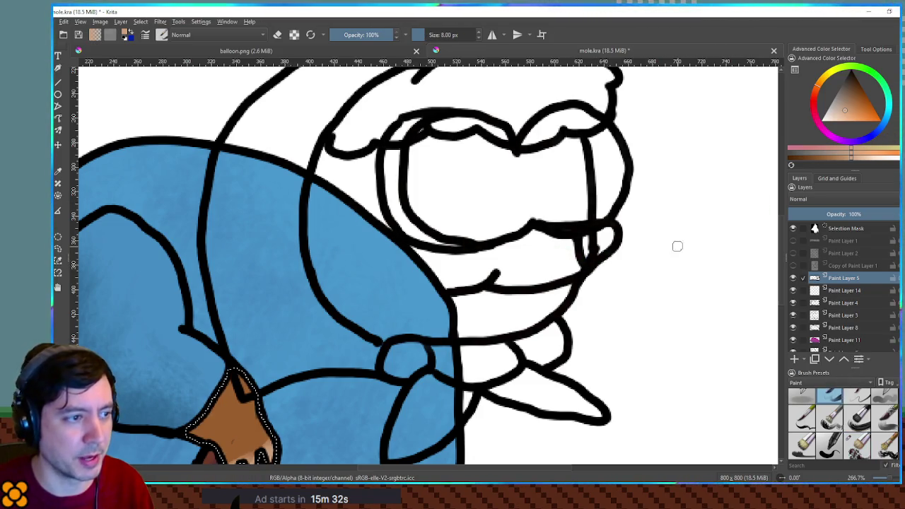
left_click(238, 414, "ctrl")
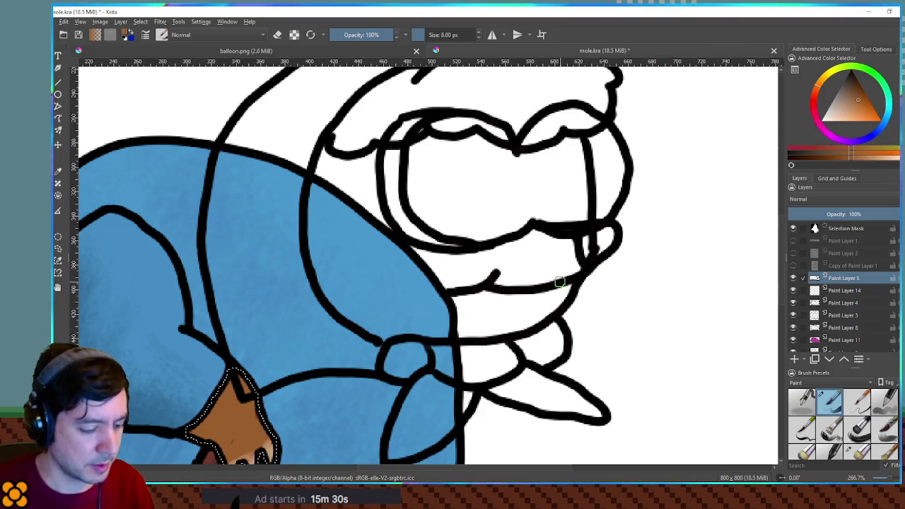
key("Page_Down")
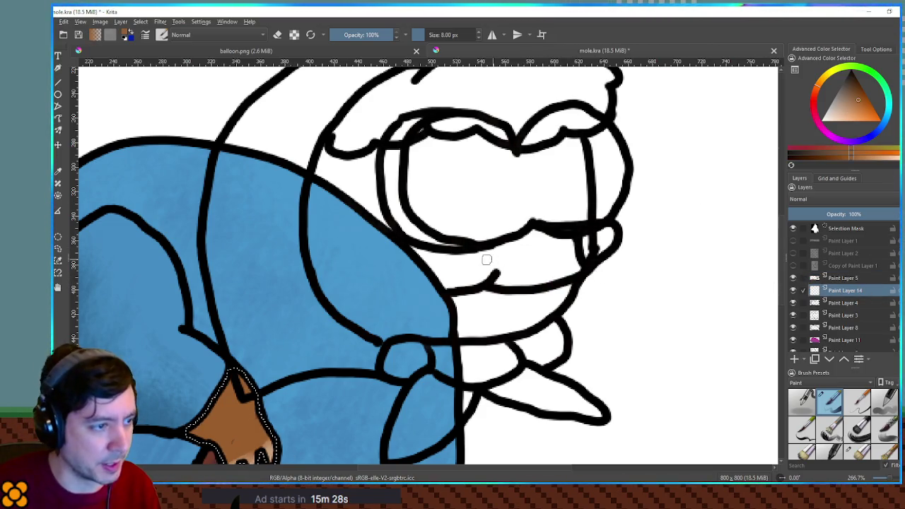
left_click_drag(469, 274, 496, 275)
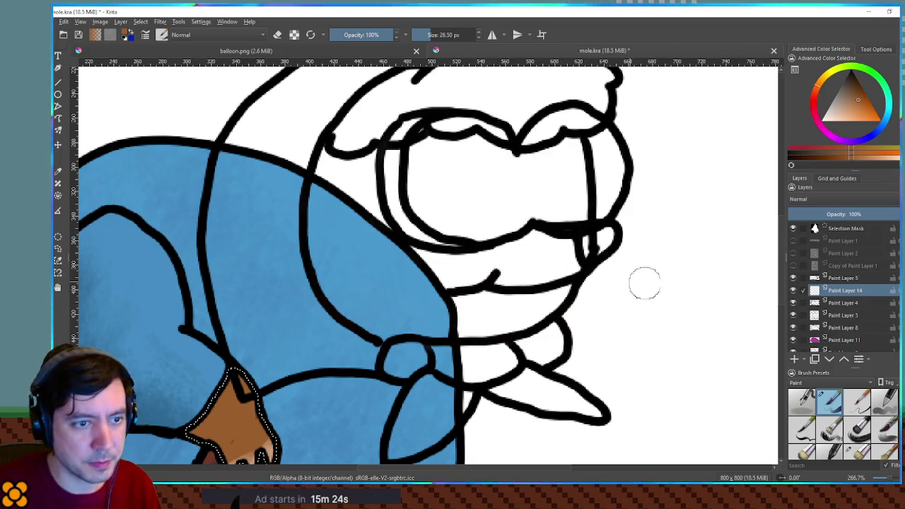
key("ctrl+shift+a")
mouse_move(480, 268)
left_mouse_down()
mouse_move(450, 278)
mouse_move(569, 263)
mouse_move(570, 244)
mouse_move(537, 237)
mouse_move(506, 261)
mouse_move(536, 222)
left_mouse_up()
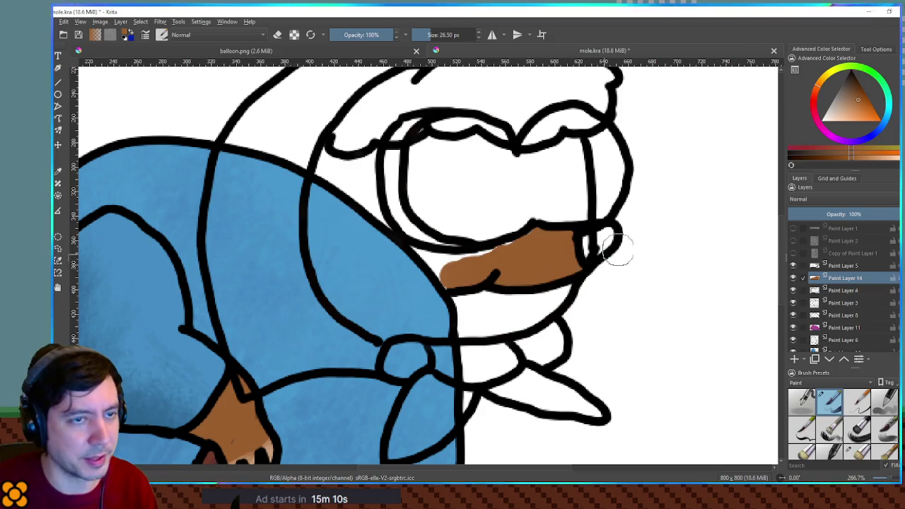
Switch to a soft pink on an 8 px brush for the nose tip
left_click(823, 130)
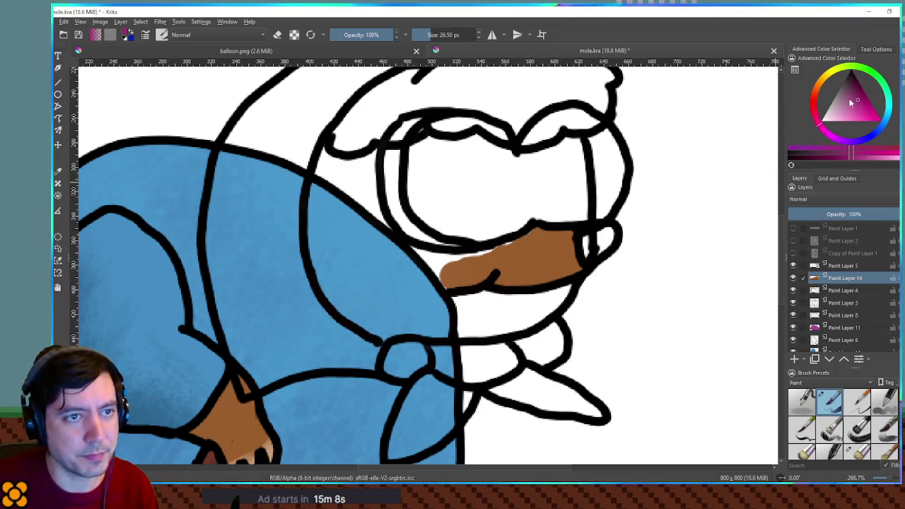
left_click(849, 106)
left_click_drag(574, 240, 611, 244)
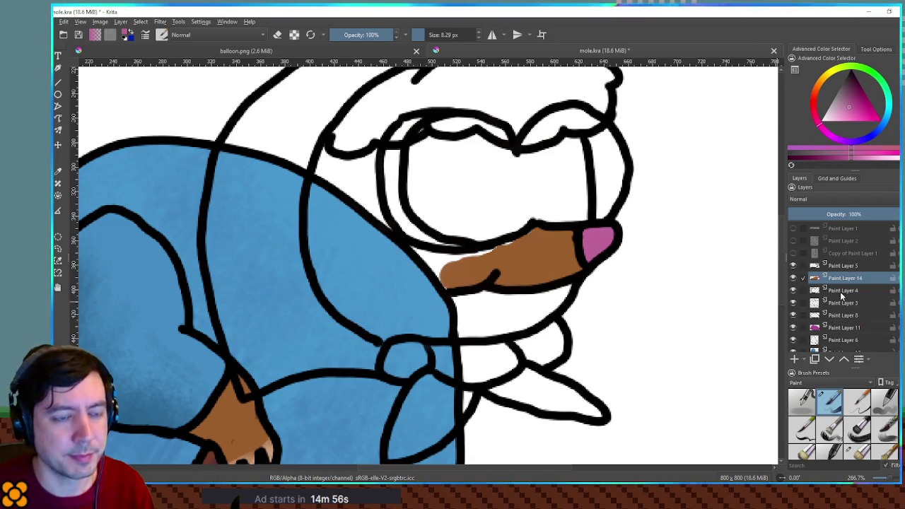
Add a new paint layer above Paint Layer 3 and select the inside of the glasses
left_click(839, 305)
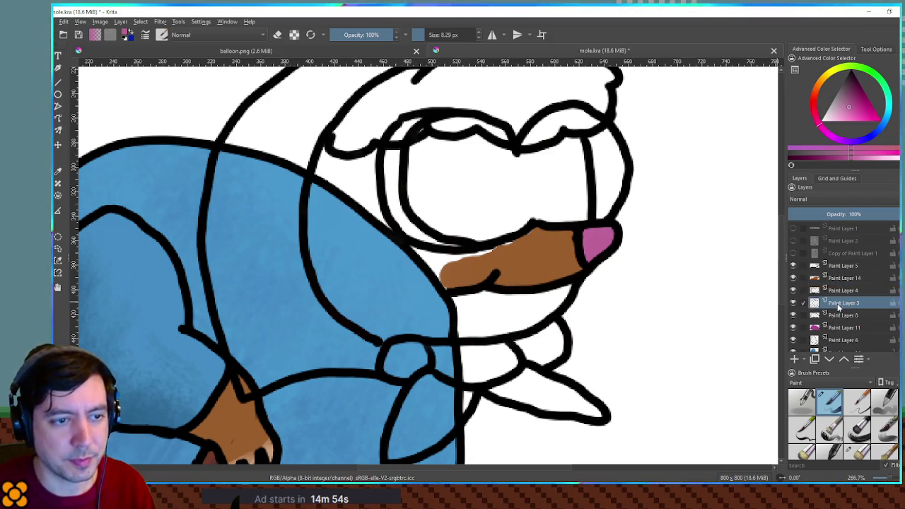
left_click(794, 358)
left_click(839, 328)
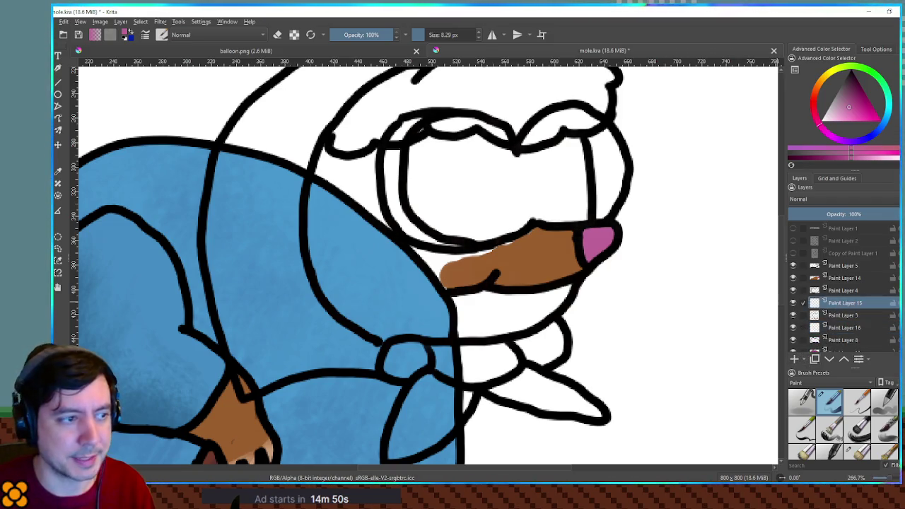
left_click(841, 290)
left_click(430, 185)
left_click(404, 182, "shift")
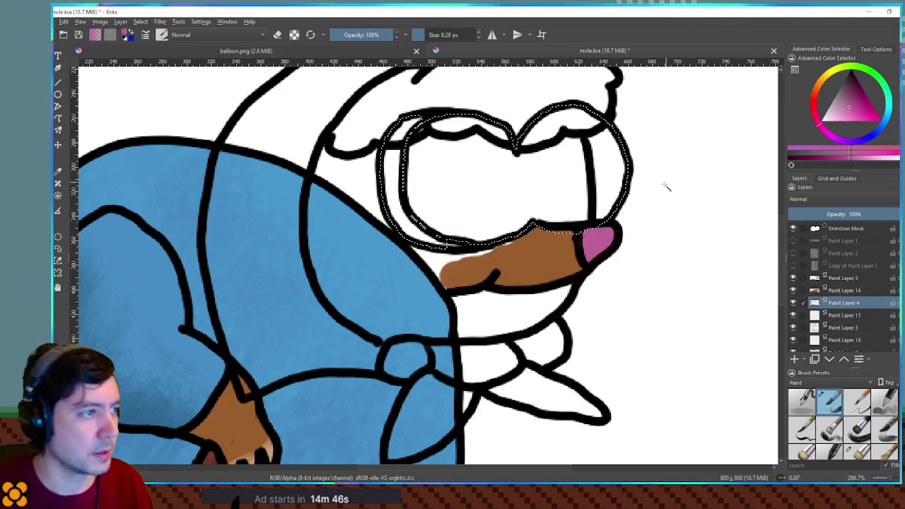
Fill the goggle selection light blue on Paint Layer 15
left_click(868, 113)
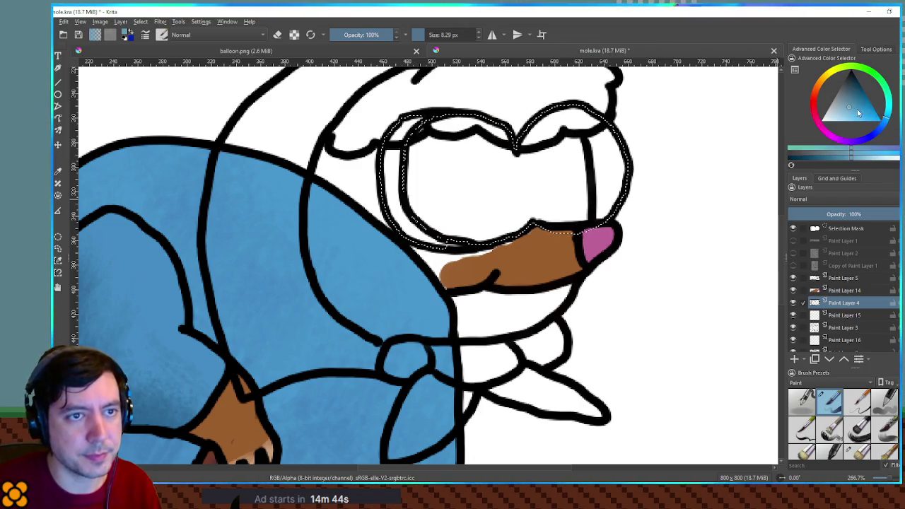
left_click(843, 315)
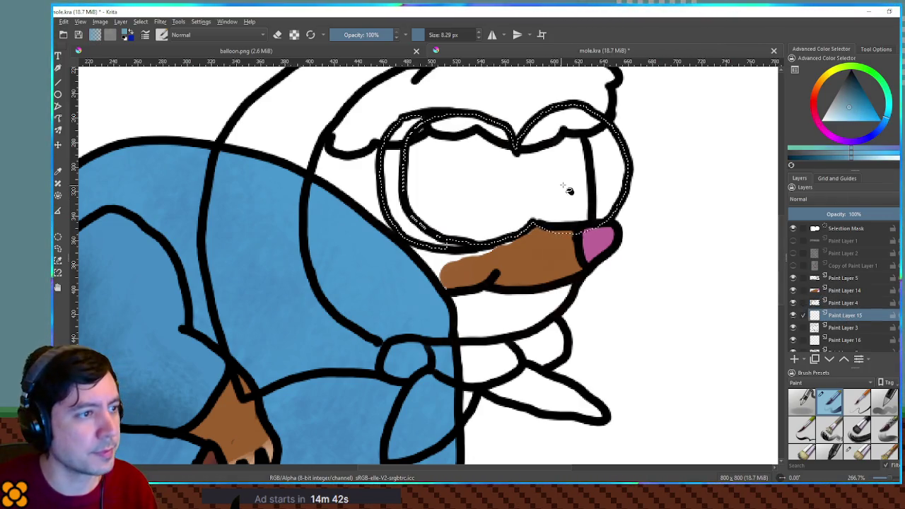
left_click(538, 189)
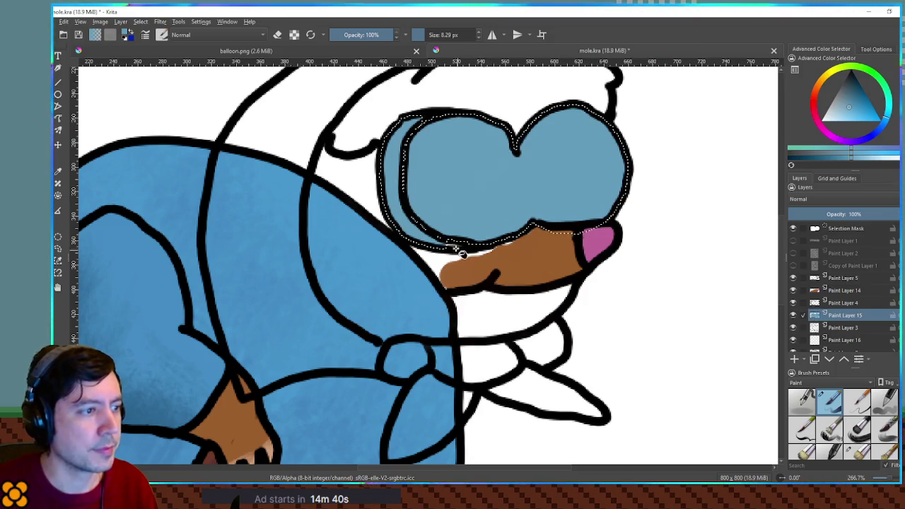
key("ctrl+shift+a")
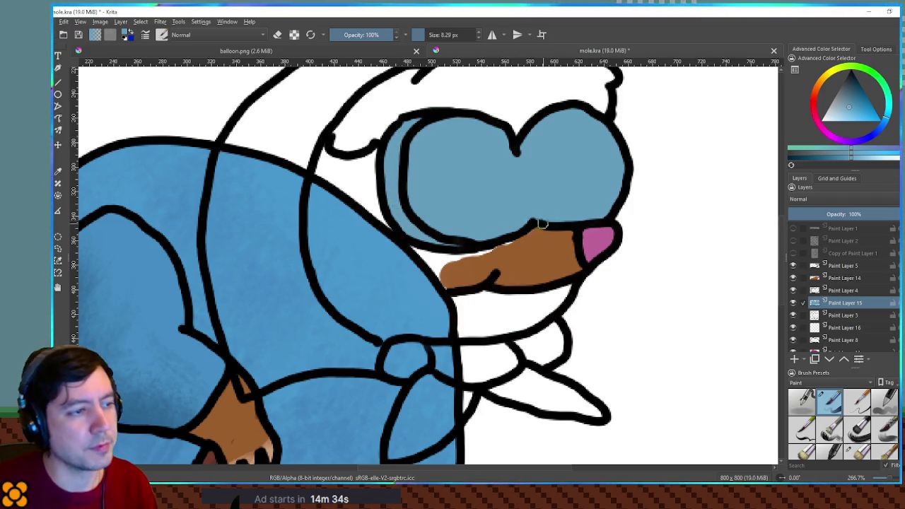
Lighten the goggle blue slightly with the HSV/HSL Adjustment filter
key("ctrl+u")
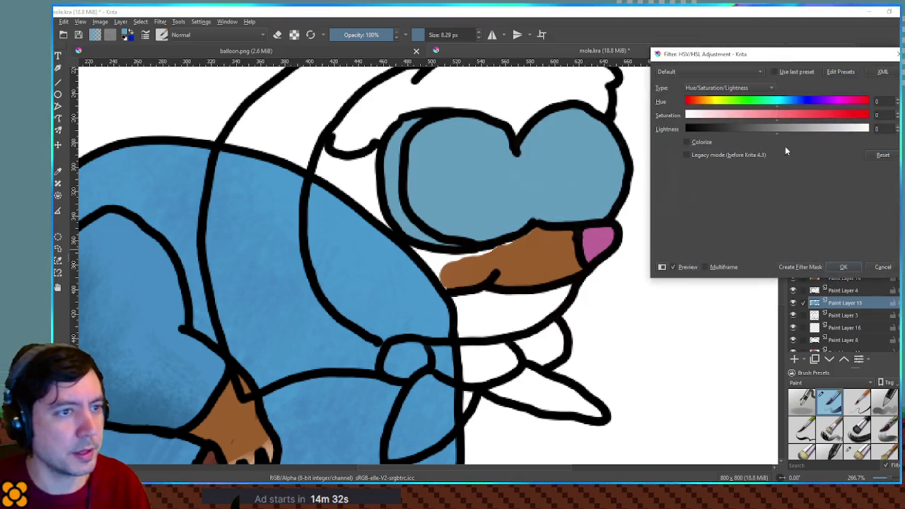
left_click_drag(778, 129, 804, 129)
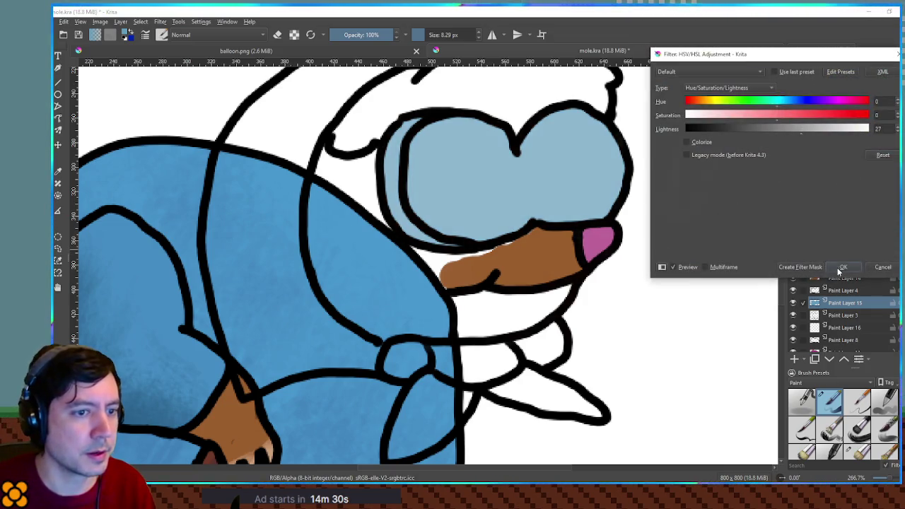
left_click_drag(761, 128, 766, 129)
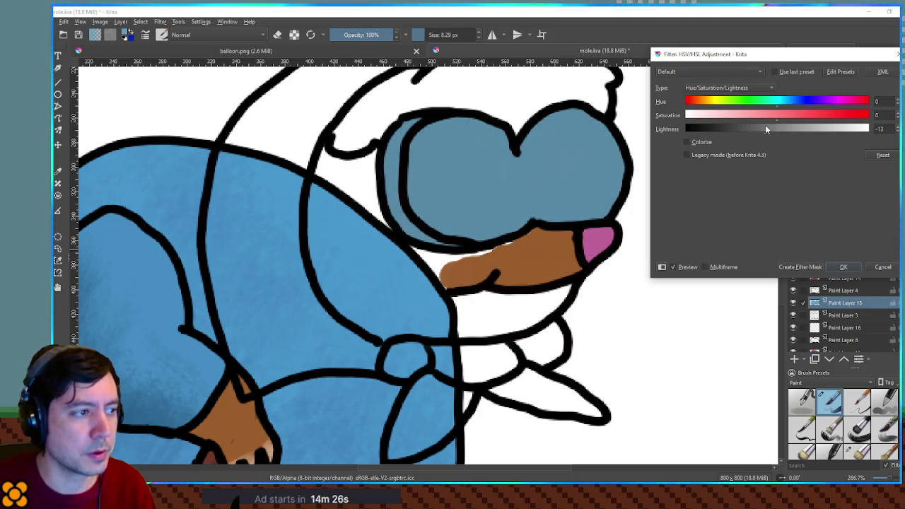
left_click_drag(766, 129, 791, 132)
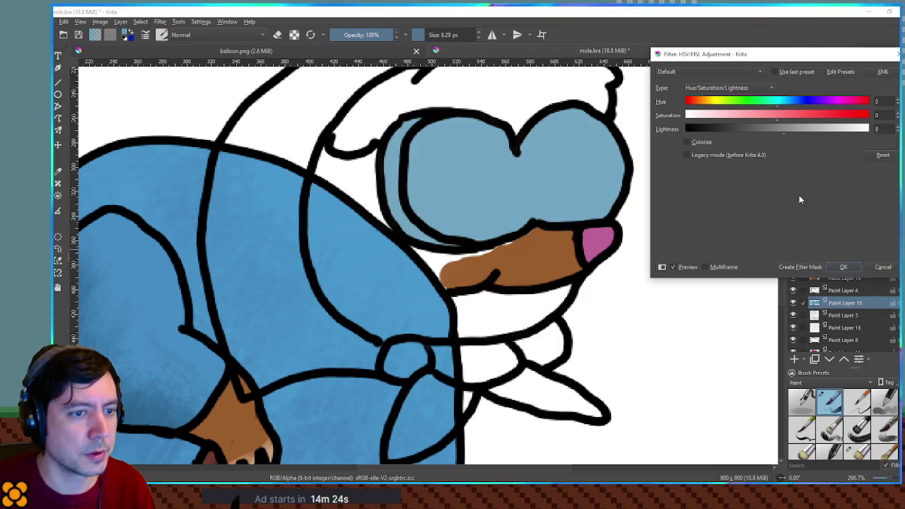
left_click(844, 266)
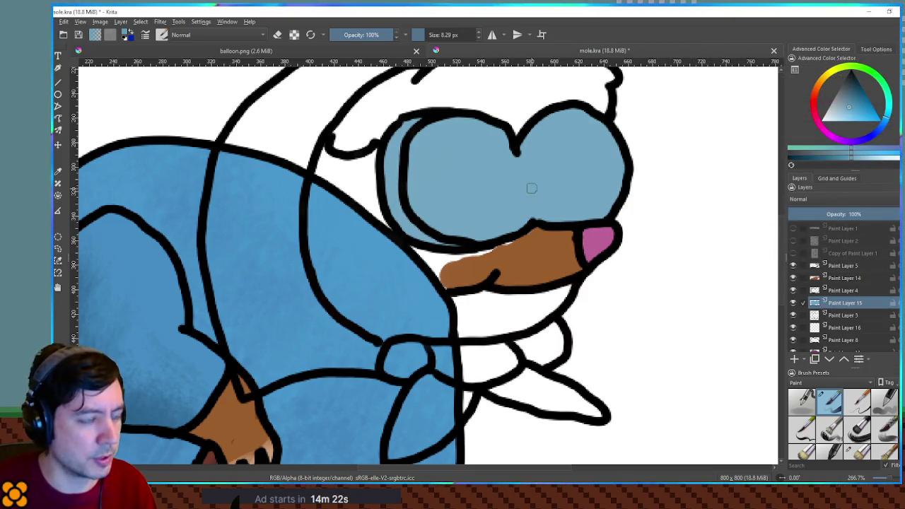
Shade the goggles' left and lower rim in darker blue-grey
left_click(847, 99)
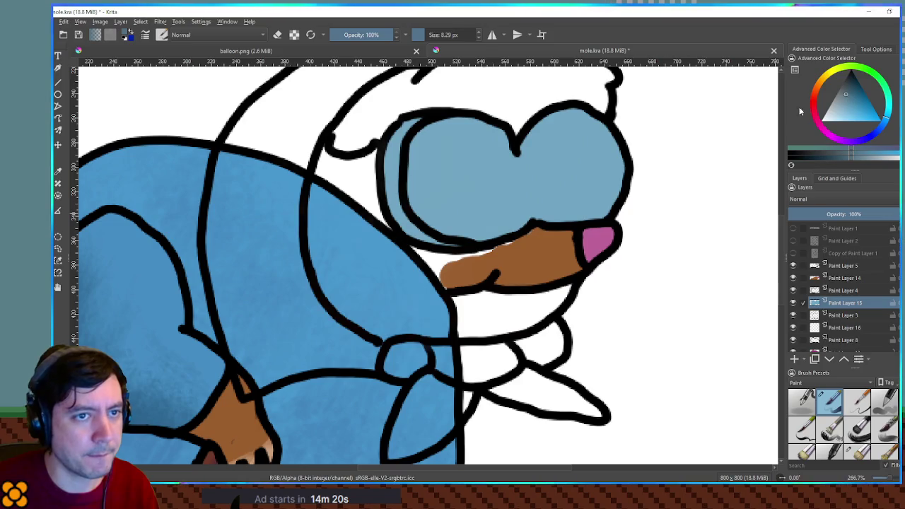
mouse_move(416, 121)
left_mouse_down()
mouse_move(389, 143)
mouse_move(401, 222)
left_mouse_up()
mouse_move(381, 147)
left_mouse_down()
mouse_move(407, 228)
mouse_move(455, 244)
left_mouse_up()
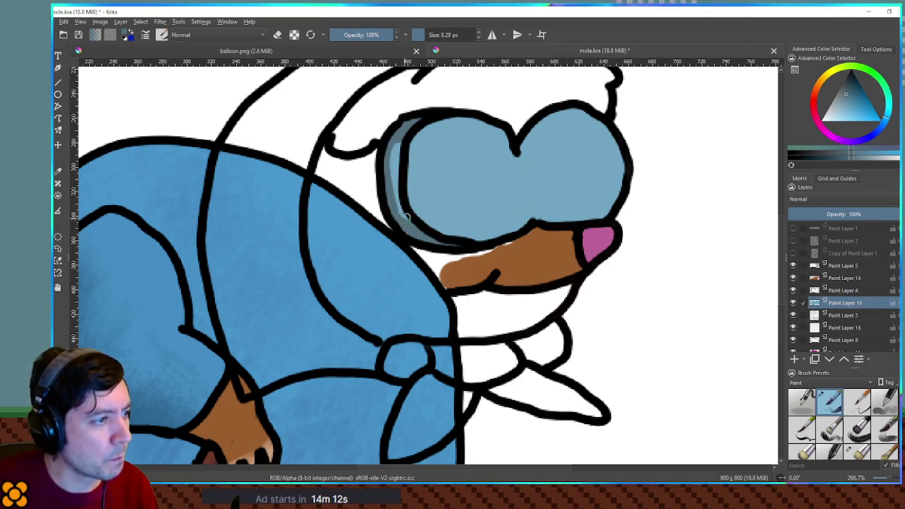
left_click_drag(400, 206, 398, 182)
mouse_move(382, 142)
left_mouse_down()
mouse_move(382, 191)
mouse_move(396, 163)
mouse_move(380, 190)
left_mouse_up()
key("ctrl+z")
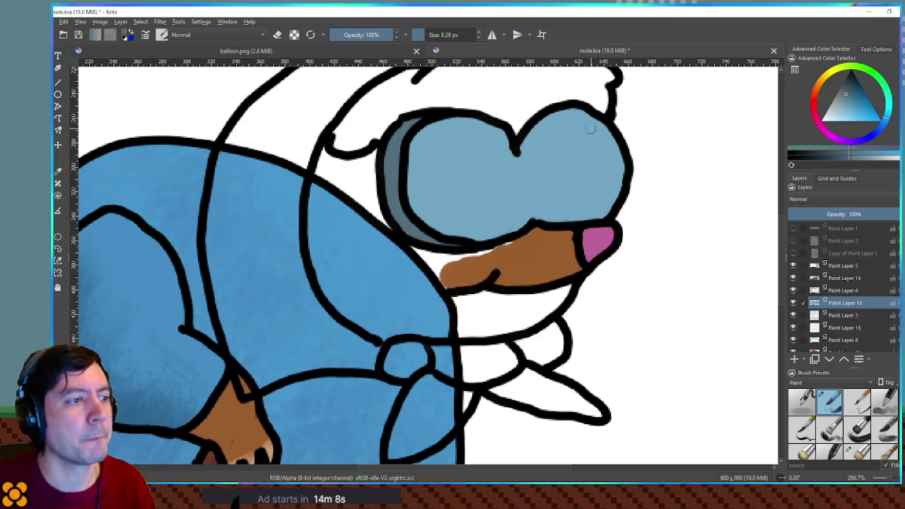
Draw thin pale diagonal glare streaks across the left and right lenses
left_click_drag(839, 125, 829, 106)
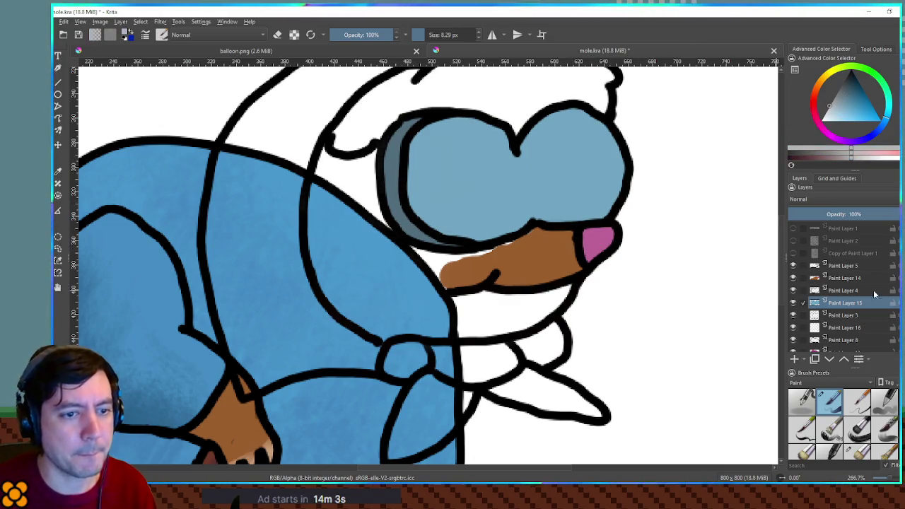
key("bracketleft")
key("bracketleft")
key("bracketleft")
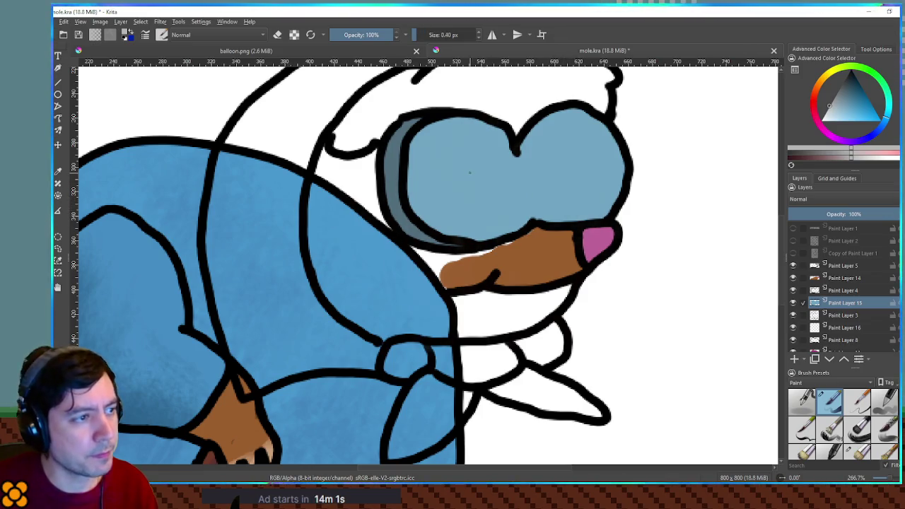
left_click_drag(482, 156, 440, 201)
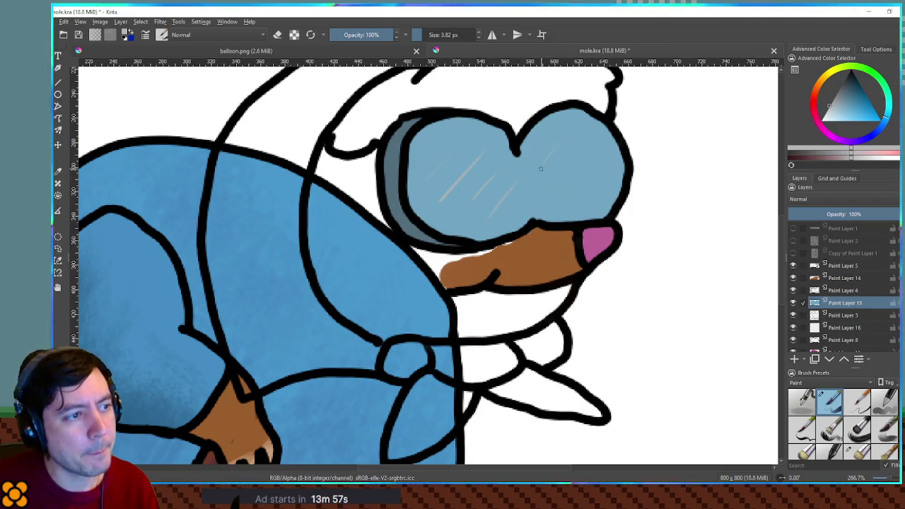
left_click_drag(592, 136, 556, 186)
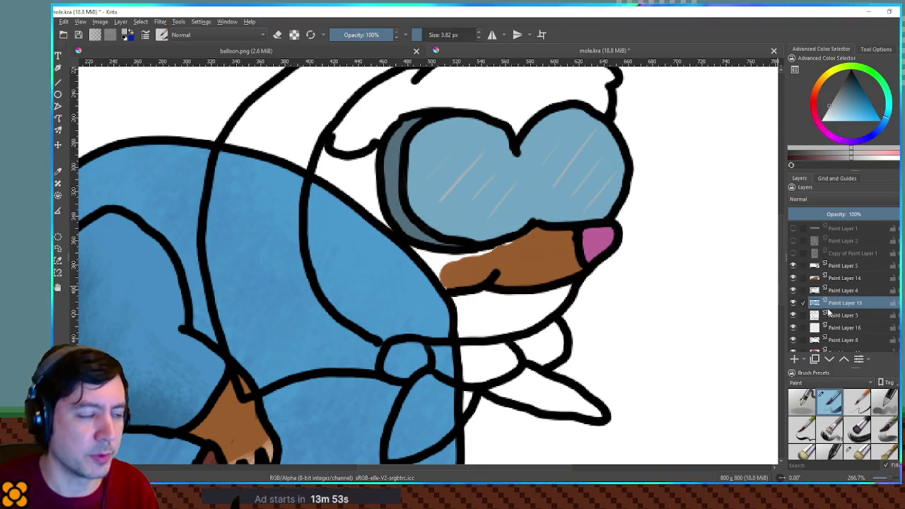
left_click(793, 303)
left_click(794, 304)
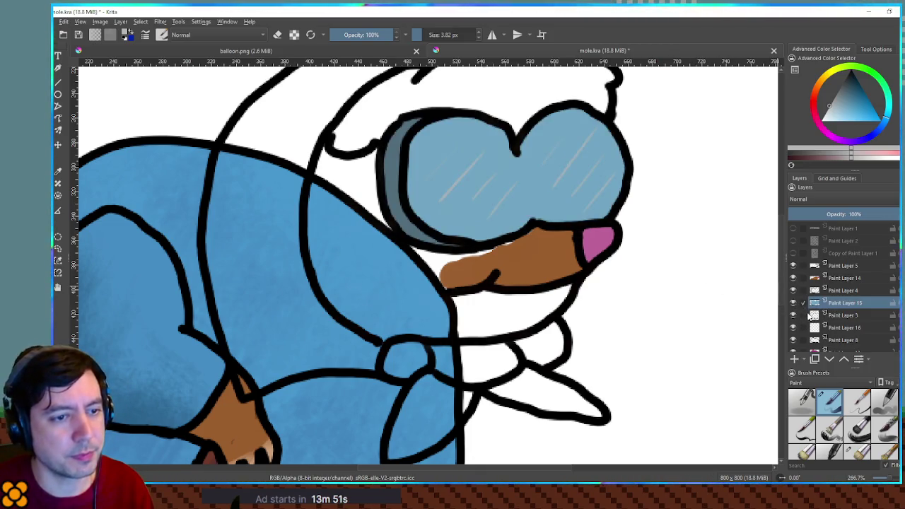
Fill the mole's face brown on Paint Layer 16 using a selection from Paint Layer 3
left_click(845, 328)
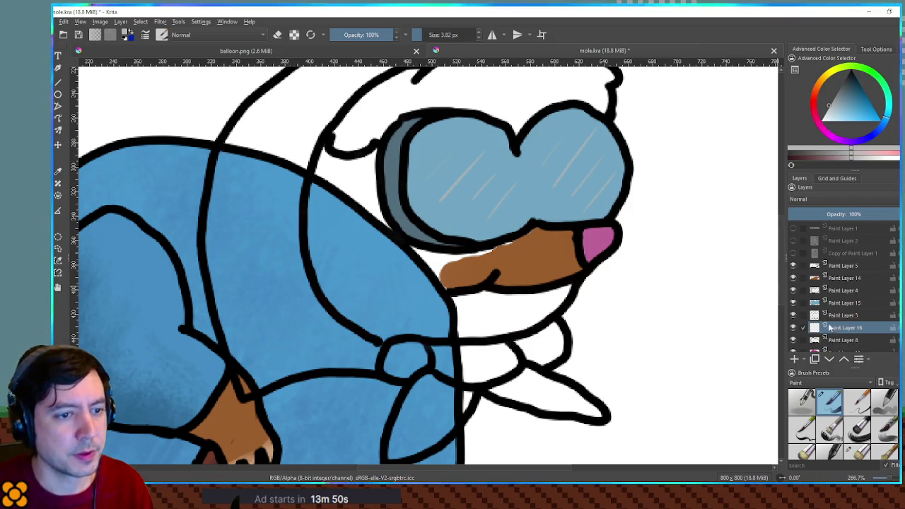
left_click(831, 315)
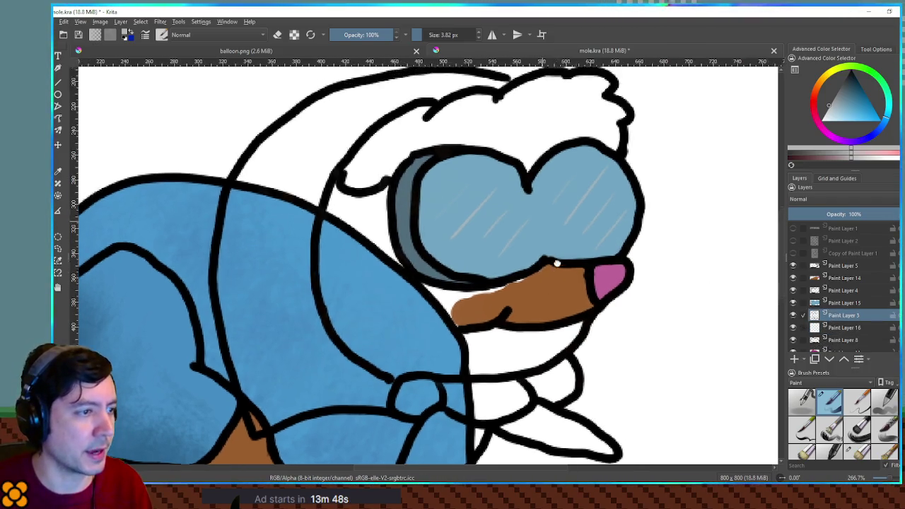
left_click(445, 284)
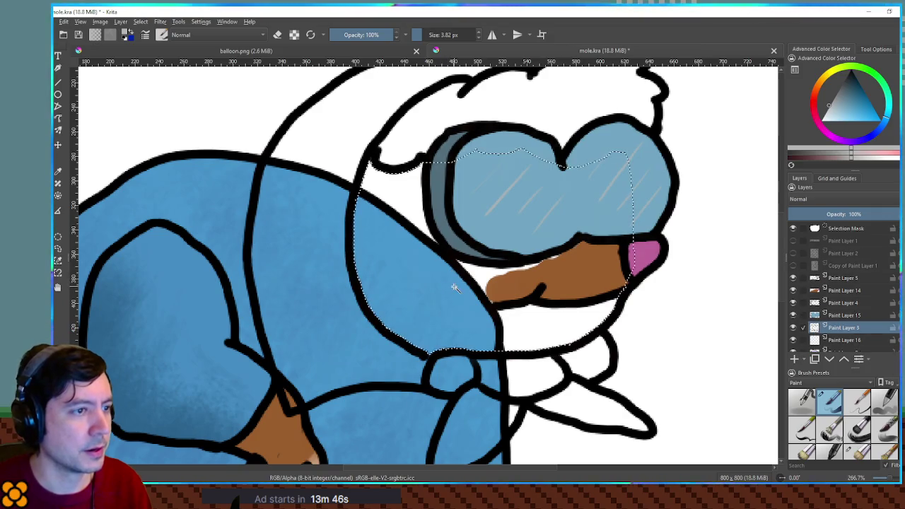
left_click(816, 340, "ctrl")
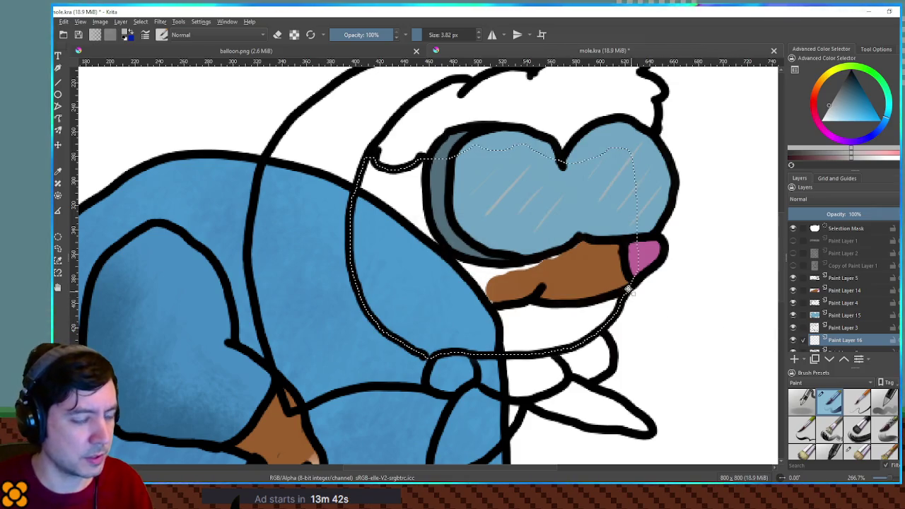
left_click(587, 265, "ctrl")
key("shift+BackSpace")
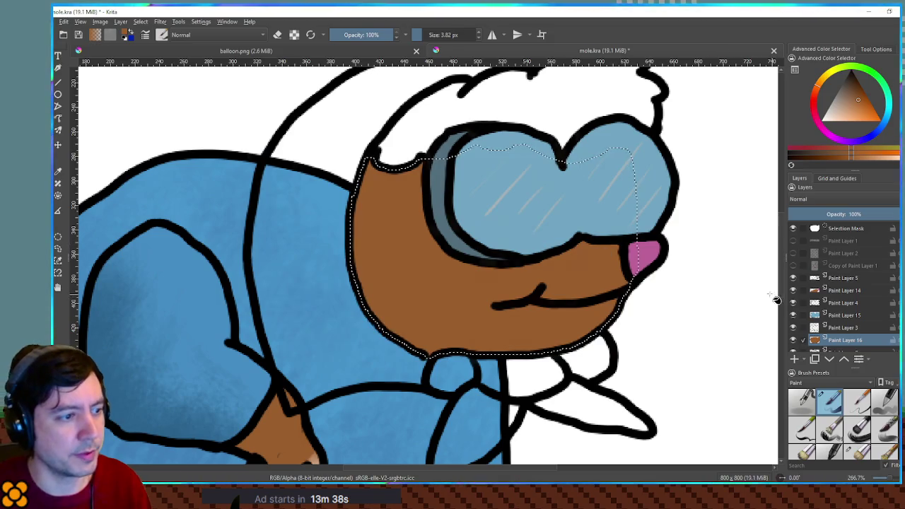
key("ctrl+shift+a")
Fill the headscarf and neck scarf with a muted red after growing the selection
left_click(844, 316)
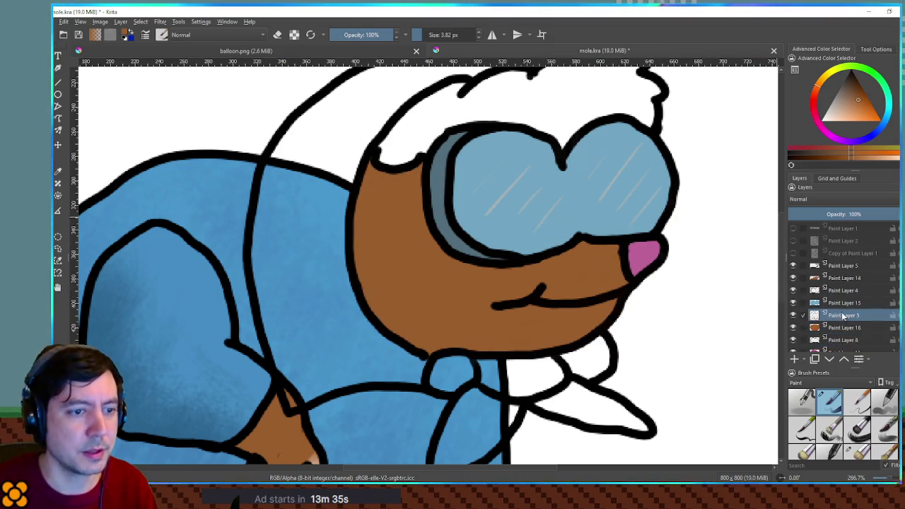
left_click(335, 176)
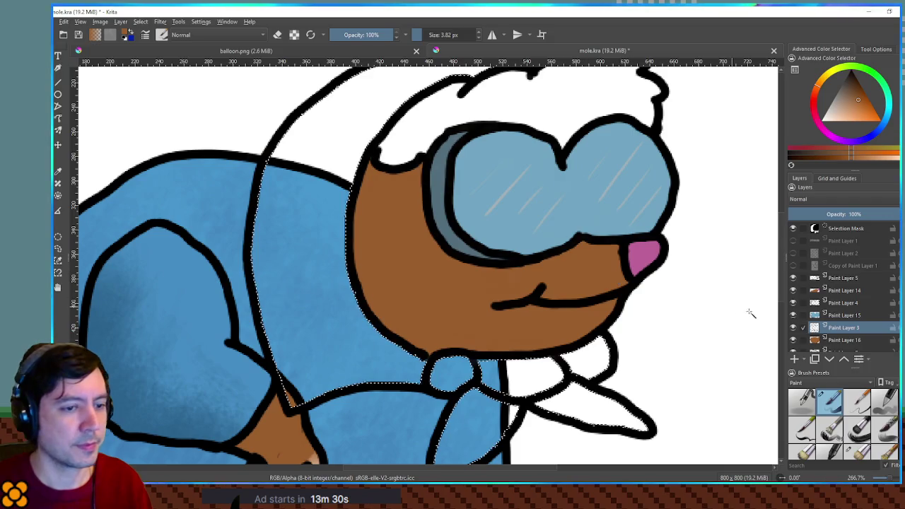
key("Return")
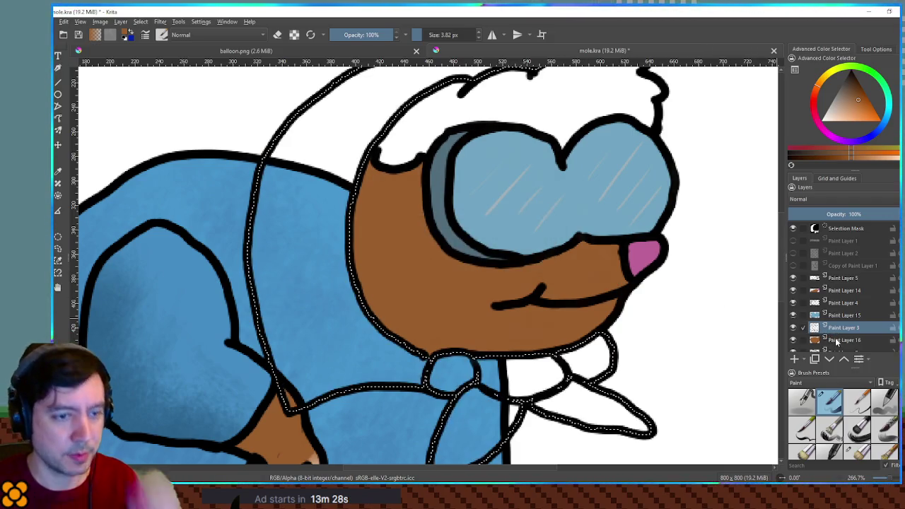
left_click(842, 340)
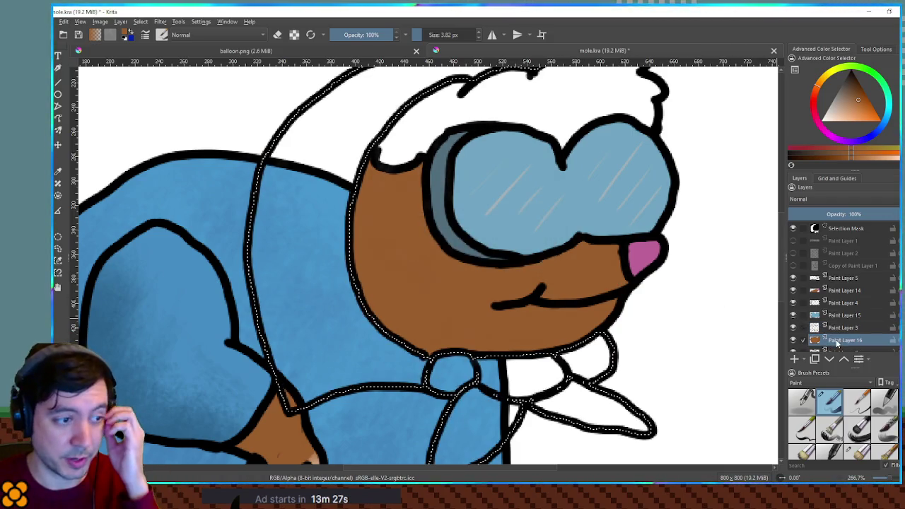
left_click(813, 98)
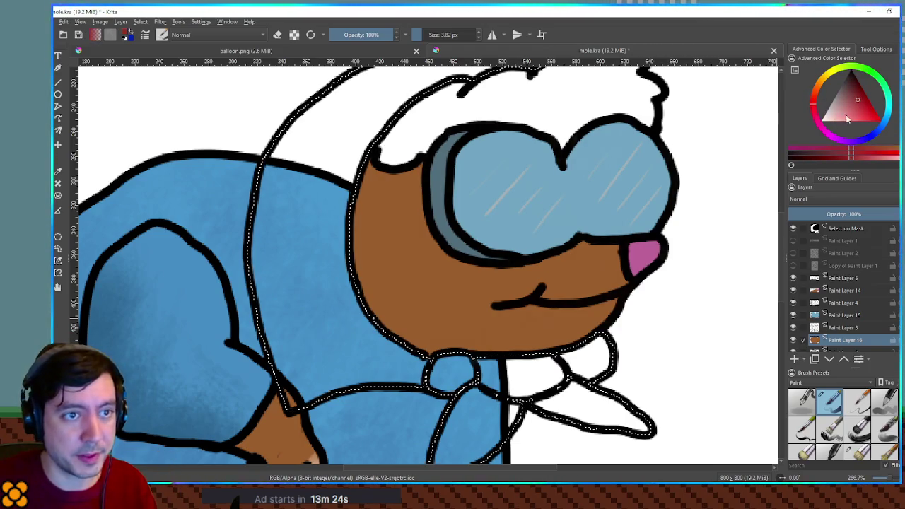
left_click(852, 104)
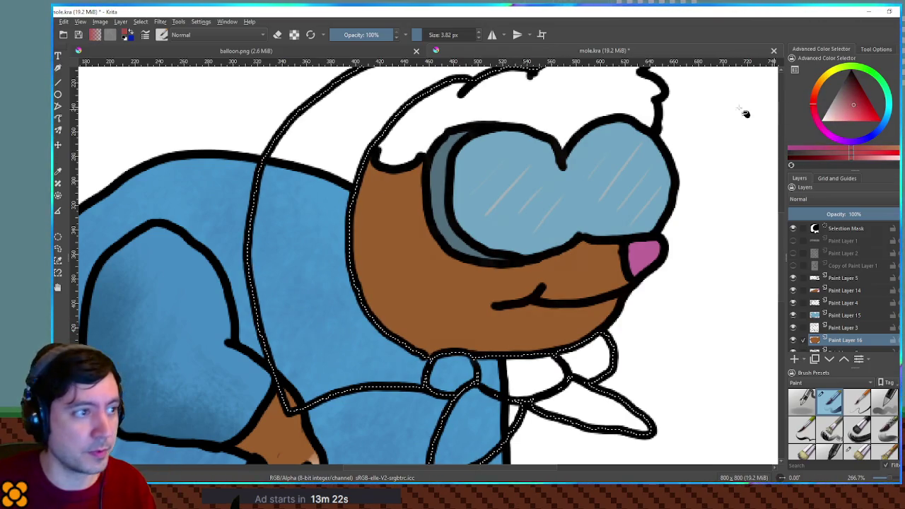
key("shift+BackSpace")
key("1")
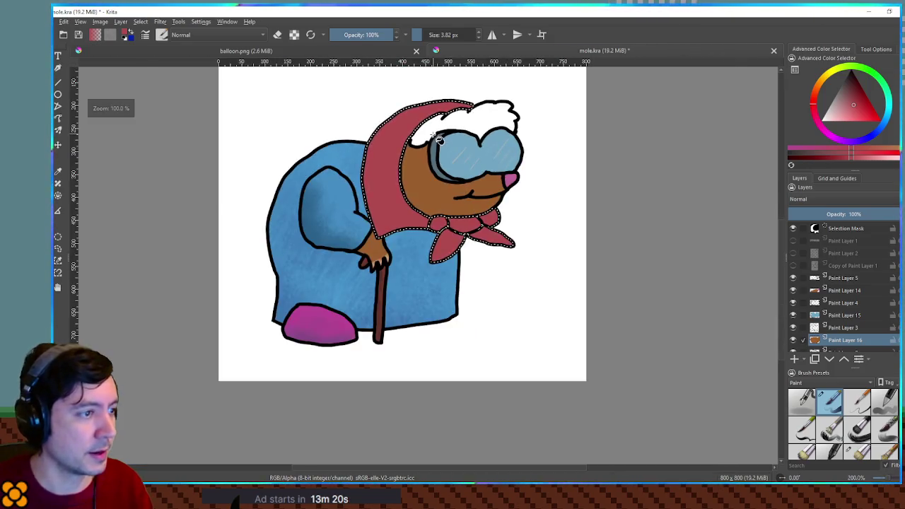
scroll(438, 139, "up", 1)
scroll(455, 158, "up", 1)
scroll(481, 182, "up", 1)
scroll(482, 184, "down", 1)
scroll(482, 184, "up", 1)
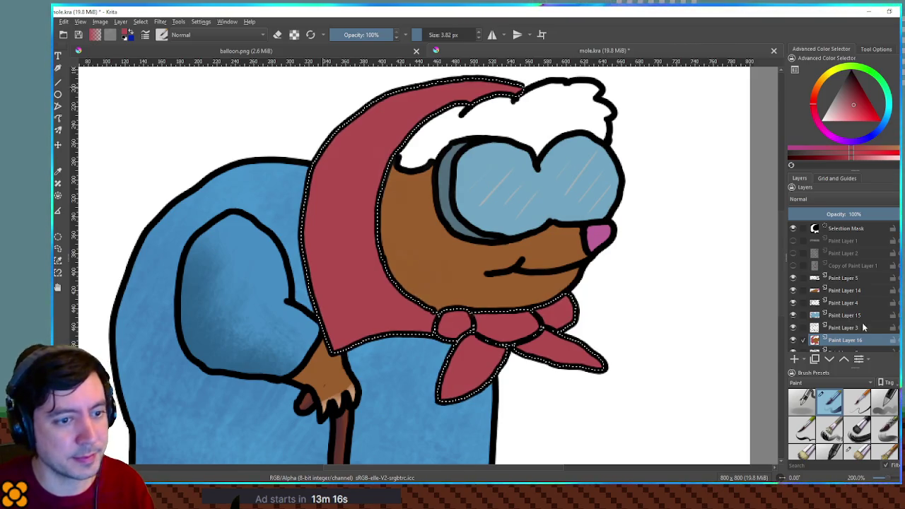
Select the hair, grow the selection, and fill it pale grey-blue on Paint Layer 16
key("ctrl+shift+a")
left_click(844, 315)
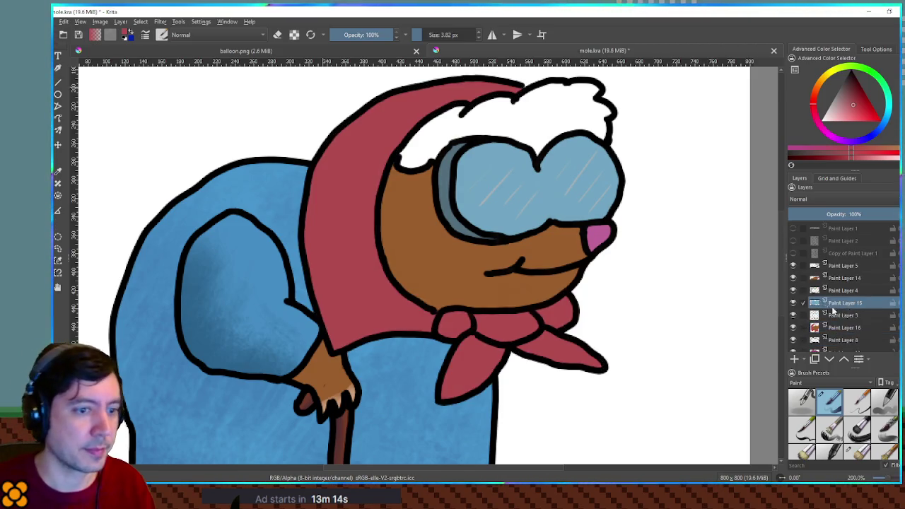
left_click(565, 122)
left_click(841, 92)
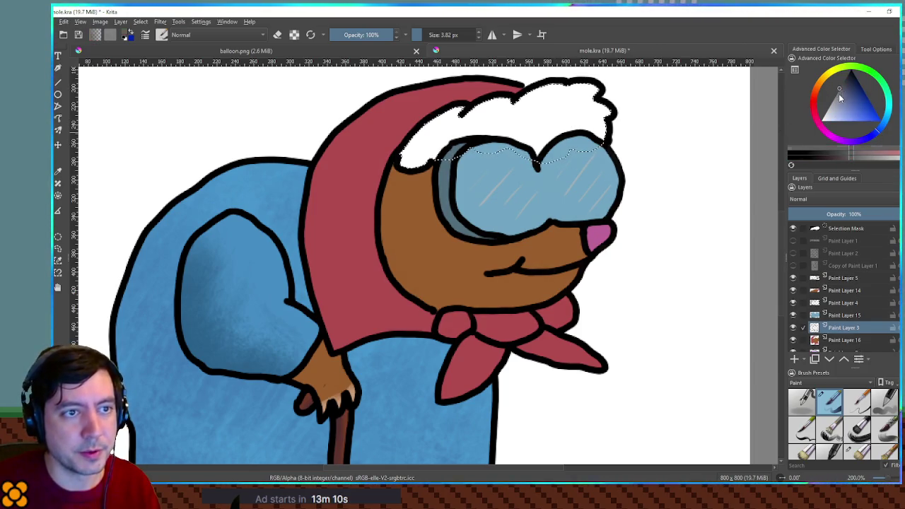
left_click(842, 97)
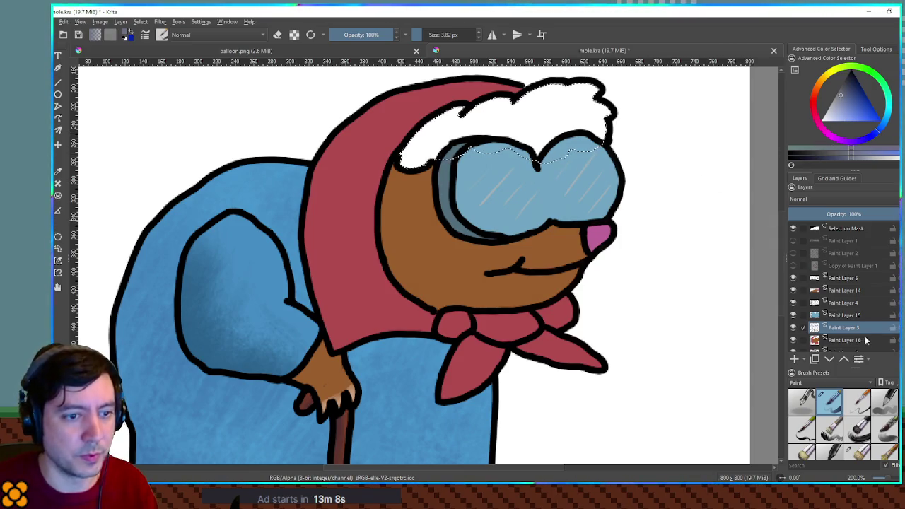
key("ctrl+alt+g")
key("Return")
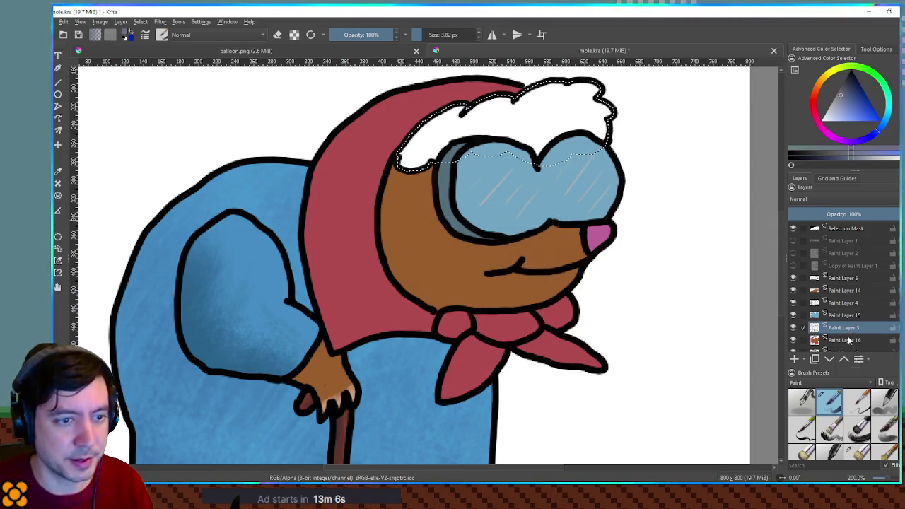
left_click(849, 341)
key("shift+BackSpace")
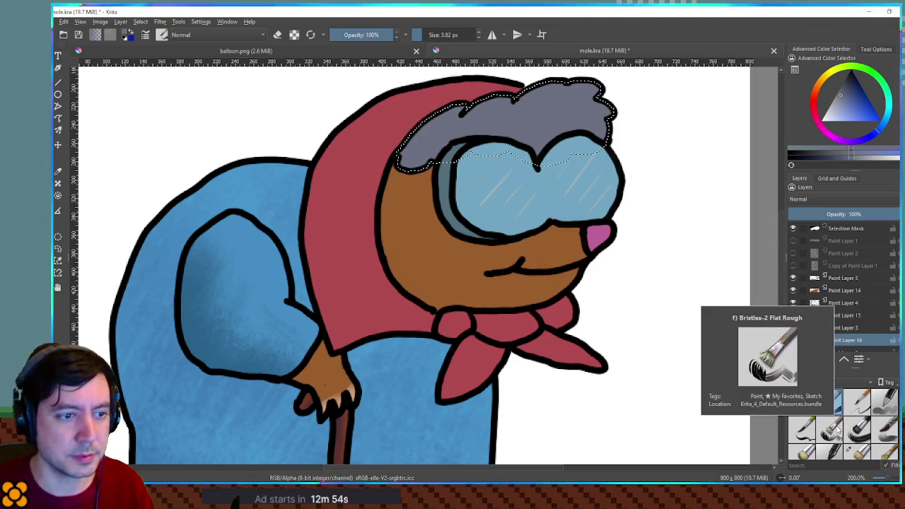
Brush lavender-grey texture over the hair with a textured brush at 40% opacity
scroll(842, 425, "down", 1)
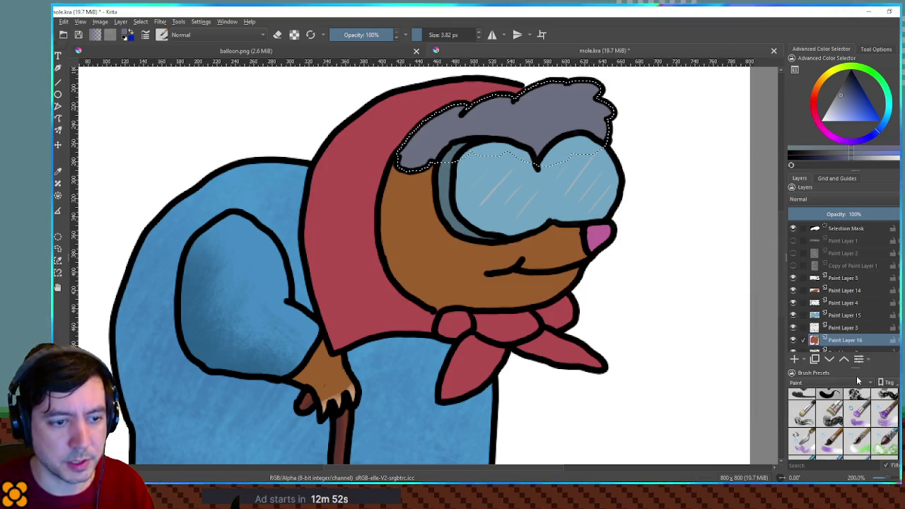
left_click(867, 399)
scroll(867, 424, "up", 2)
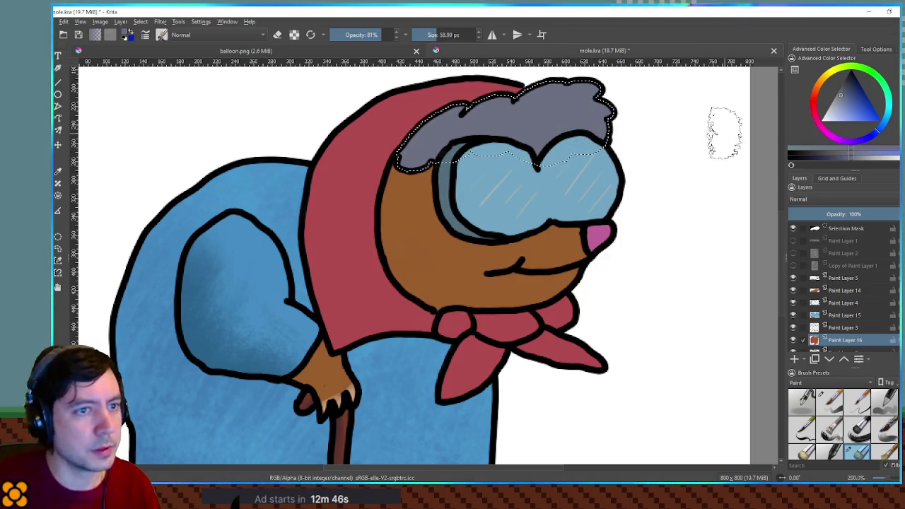
left_click_drag(356, 34, 353, 34)
left_click(831, 109)
left_click_drag(538, 99, 570, 99)
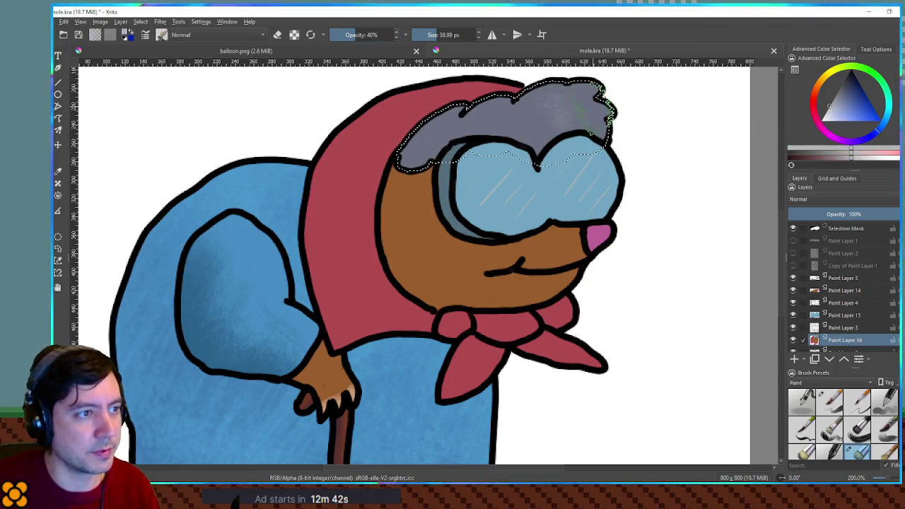
left_click_drag(622, 124, 556, 79)
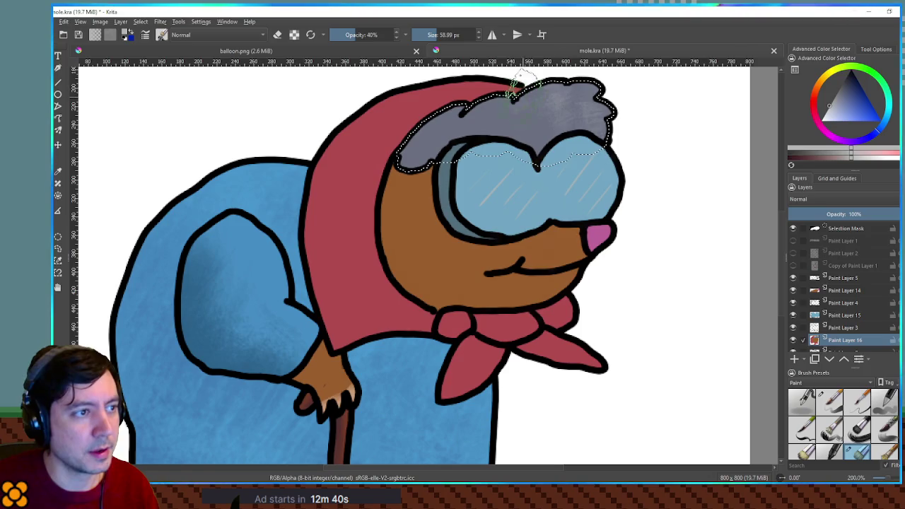
left_click_drag(476, 141, 466, 108)
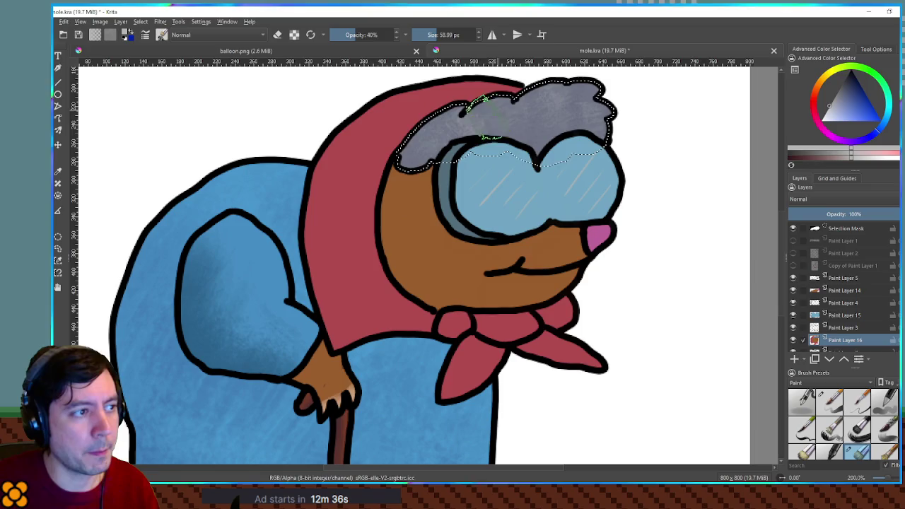
left_click_drag(523, 131, 544, 117)
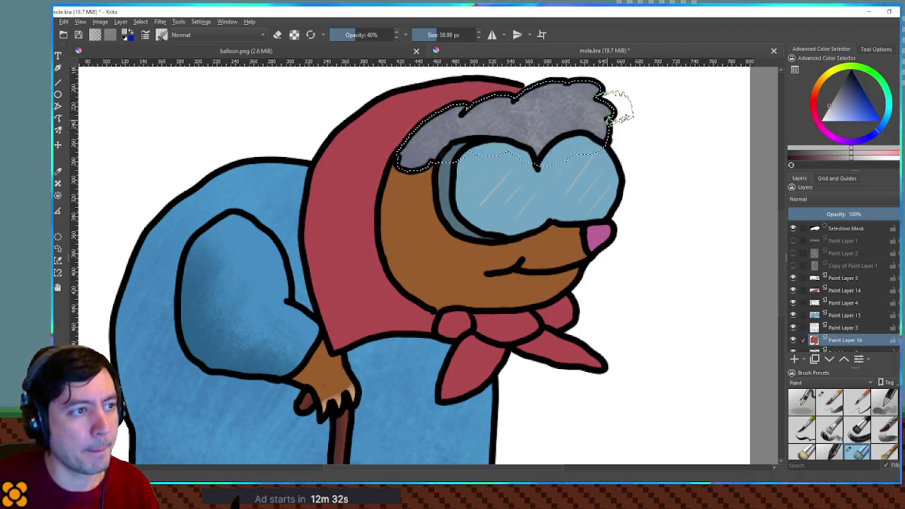
left_click_drag(393, 159, 435, 162)
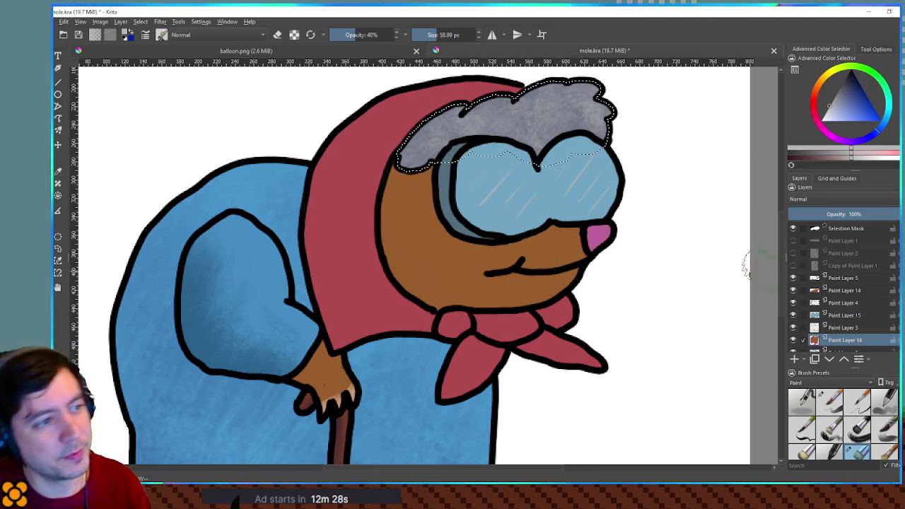
key("ctrl+shift+a")
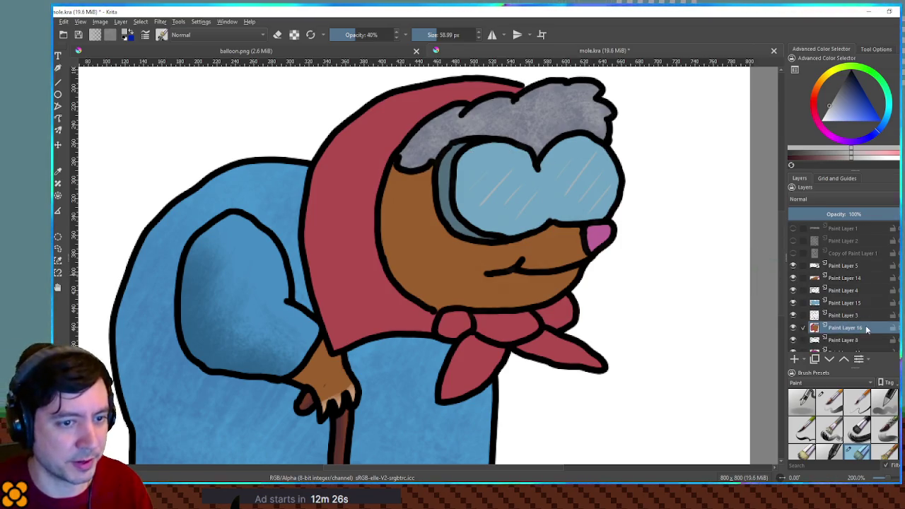
Shade the red hood with a darker magenta-red using a large brush
left_click(376, 203)
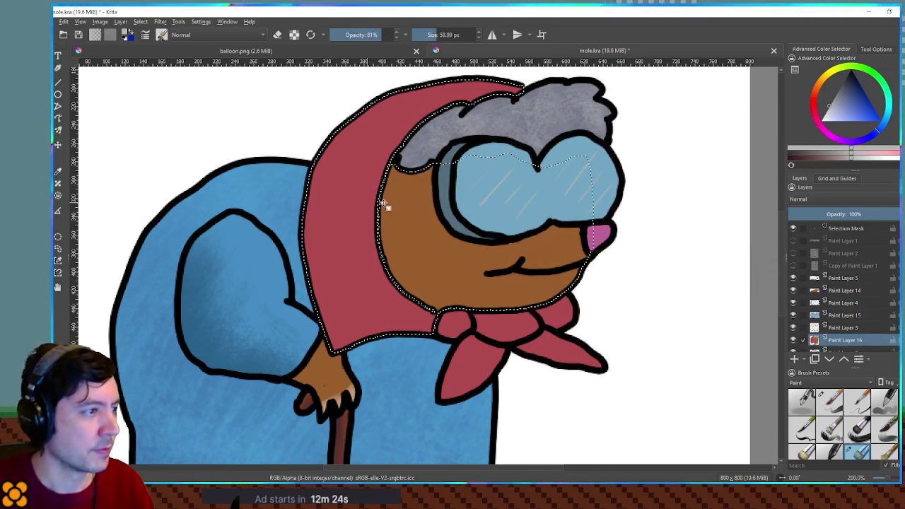
left_click(354, 192, "ctrl")
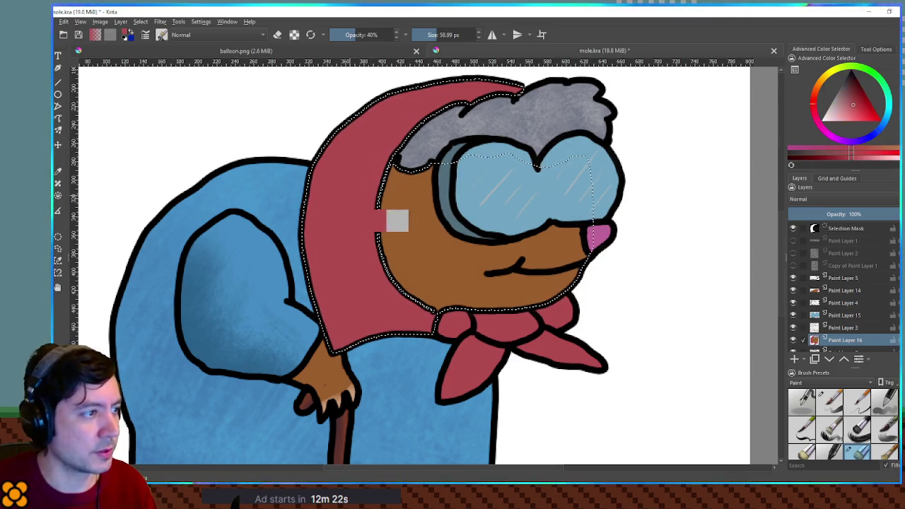
left_click(852, 92)
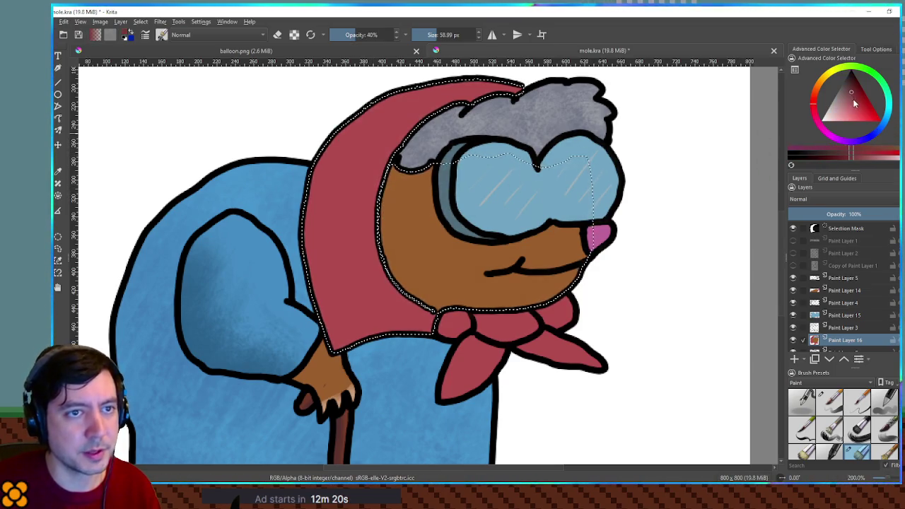
left_click_drag(821, 122, 818, 127)
key("bracketright")
key("bracketright")
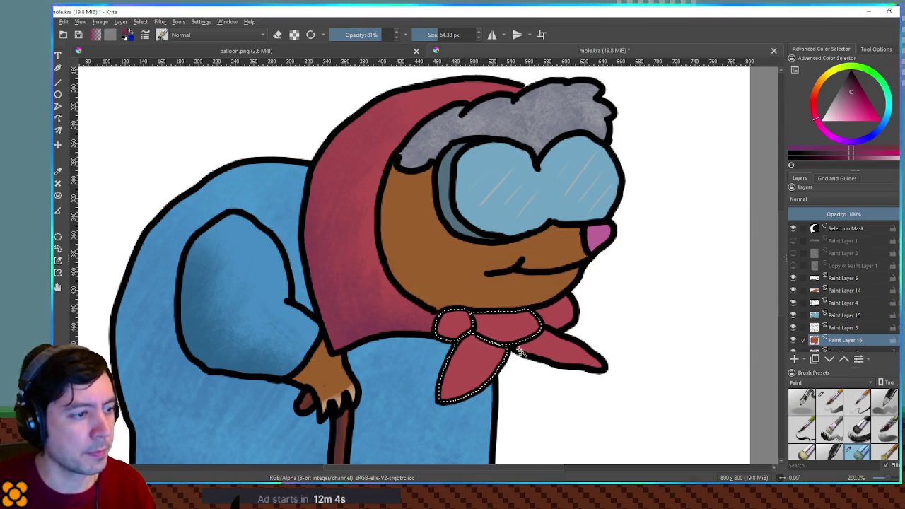
Select the neck scarf and darken its tails, knot and centre with a smaller brush
key("o")
key("o")
key("o")
mouse_move(471, 354)
left_mouse_down()
mouse_move(495, 382)
mouse_move(463, 382)
left_mouse_up()
left_click_drag(535, 363, 559, 353)
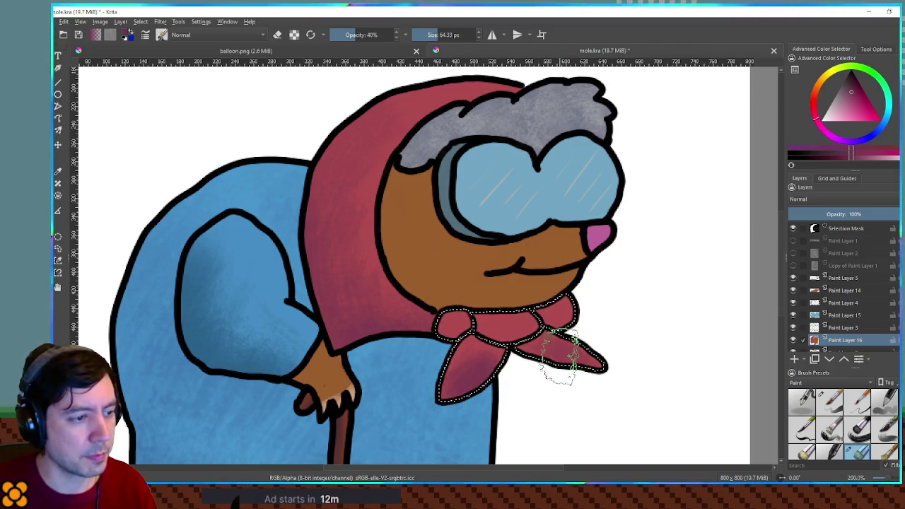
key("bracketleft")
key("bracketleft")
key("bracketleft")
left_click_drag(538, 326, 443, 329)
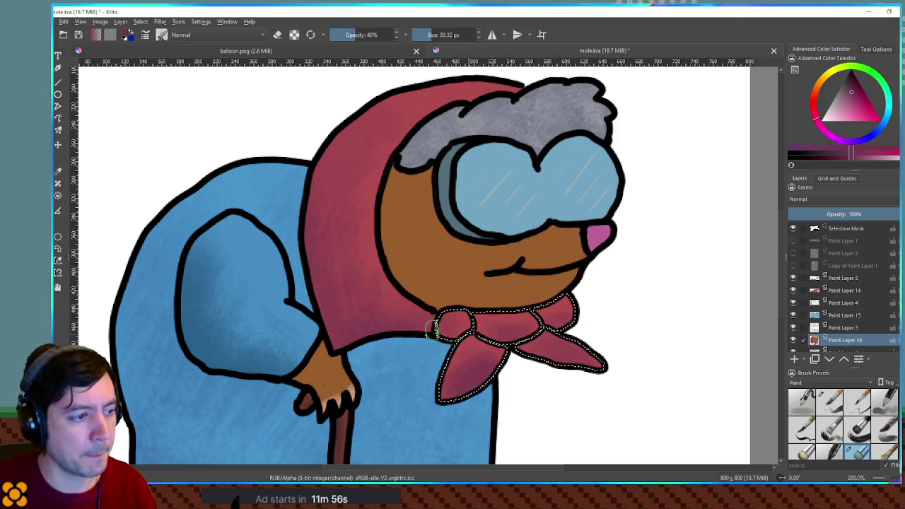
left_click_drag(508, 341, 551, 320)
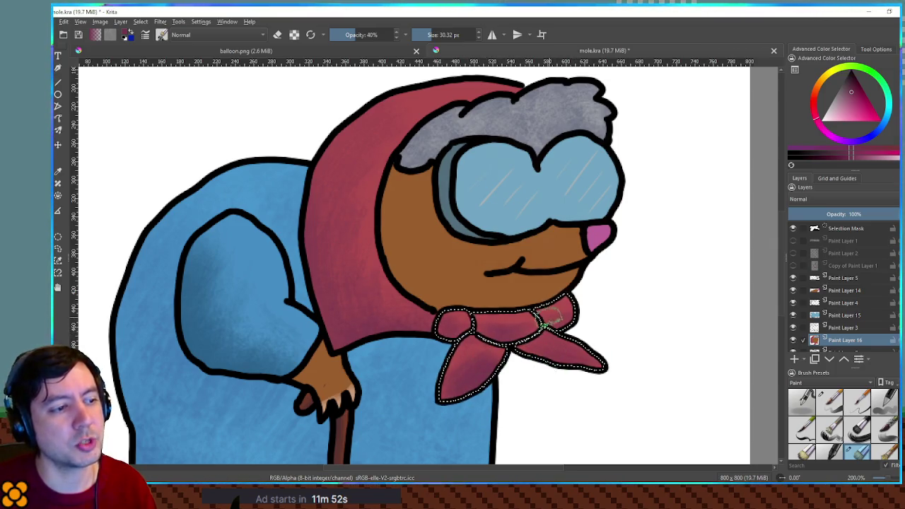
key("ctrl+shift+a")
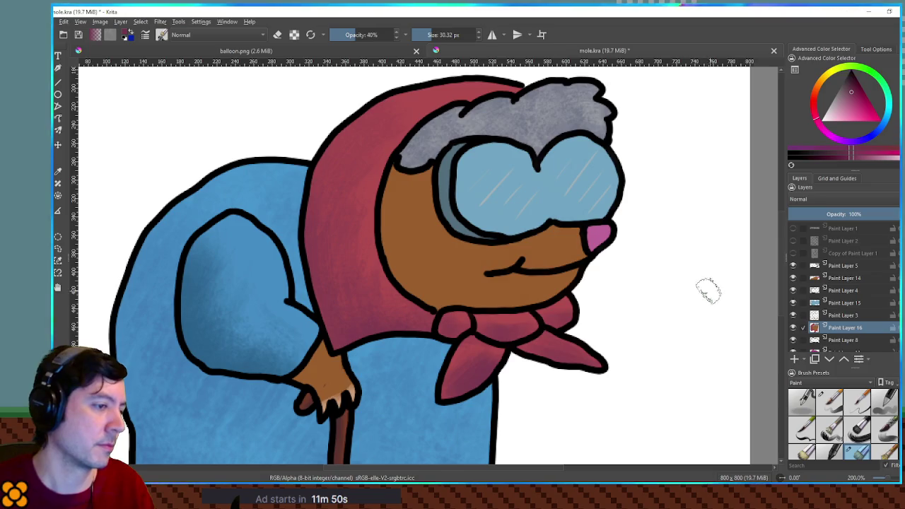
left_click(450, 256, "ctrl")
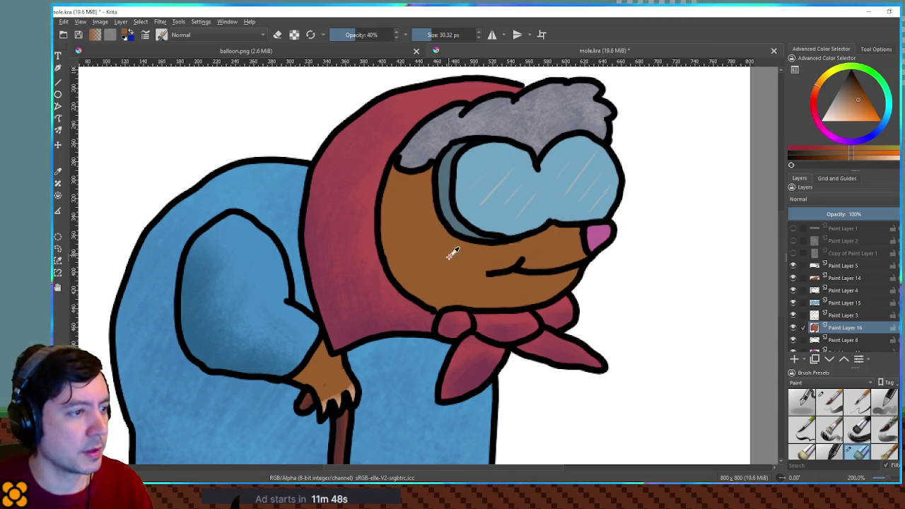
Brush darker brown shading along the face's left side and jaw
left_click(854, 86)
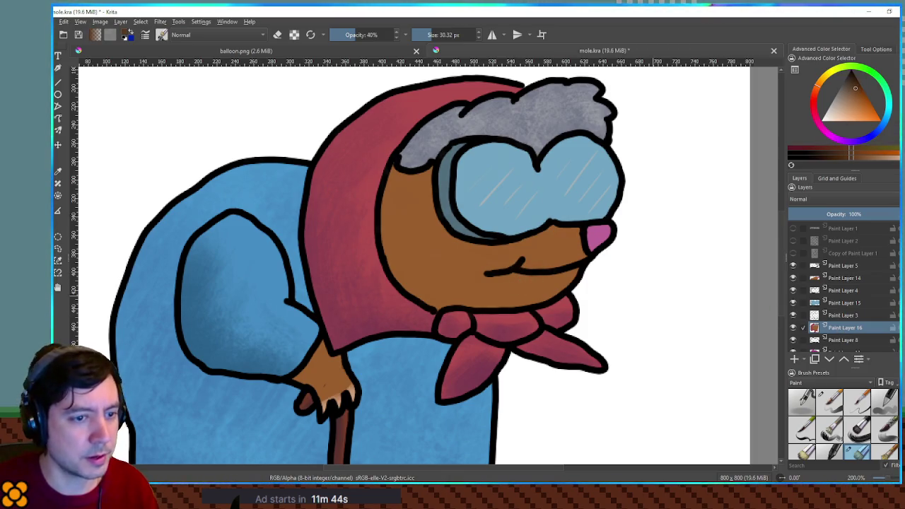
left_click(470, 247)
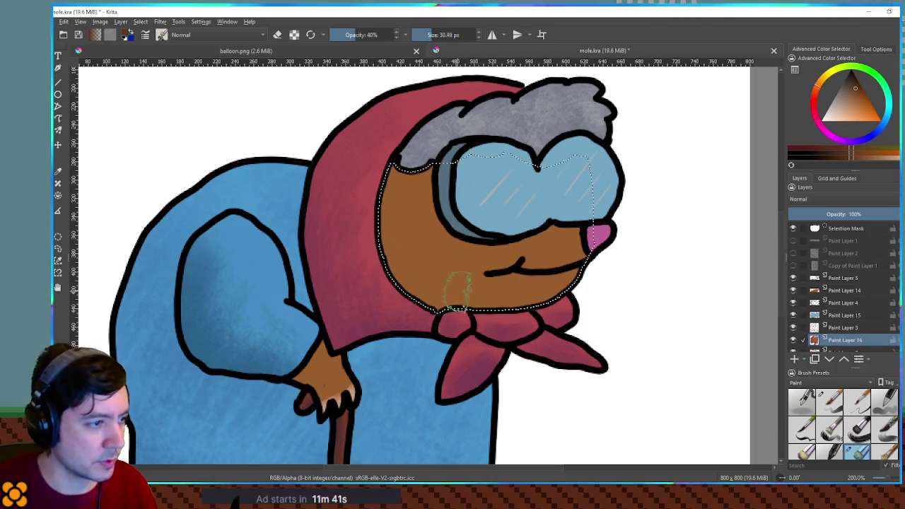
left_click_drag(454, 291, 395, 281)
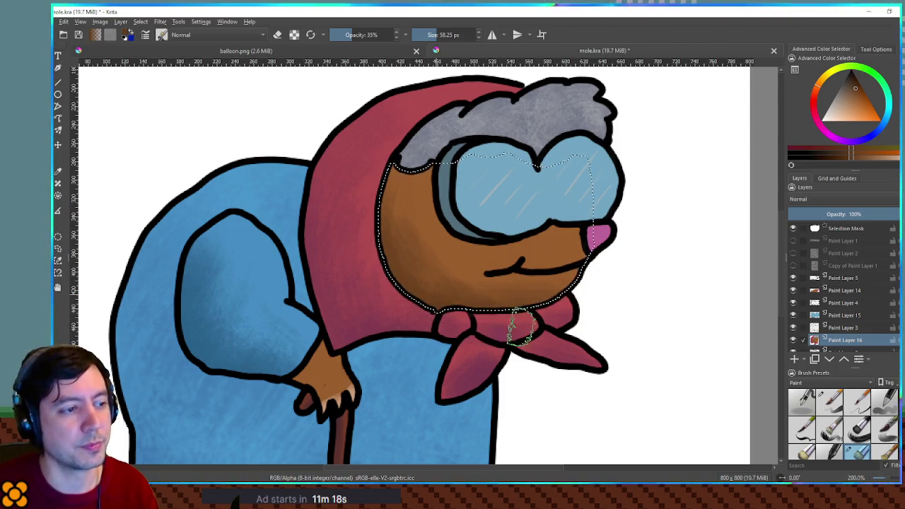
key("ctrl+shift+a")
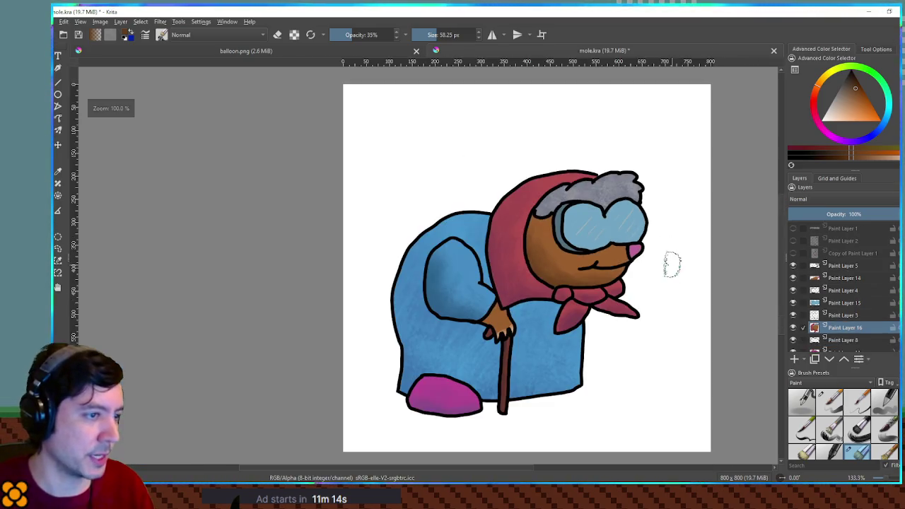
scroll(628, 252, "down", 2)
Select the paw on Paint Layer 13 and shade its upper-left edge with a 16 px faint brush
left_click_drag(628, 253, 616, 252)
scroll(456, 310, "up", 2)
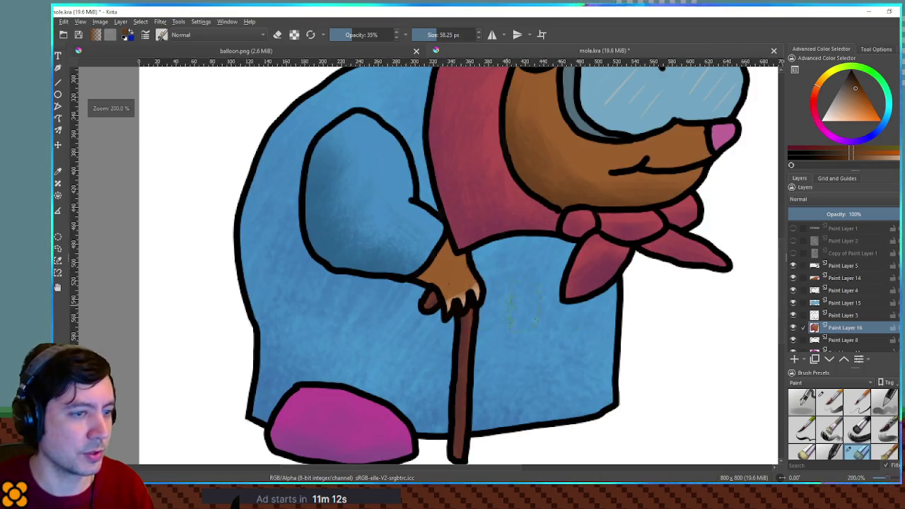
scroll(848, 285, "down", 3)
left_click(845, 310)
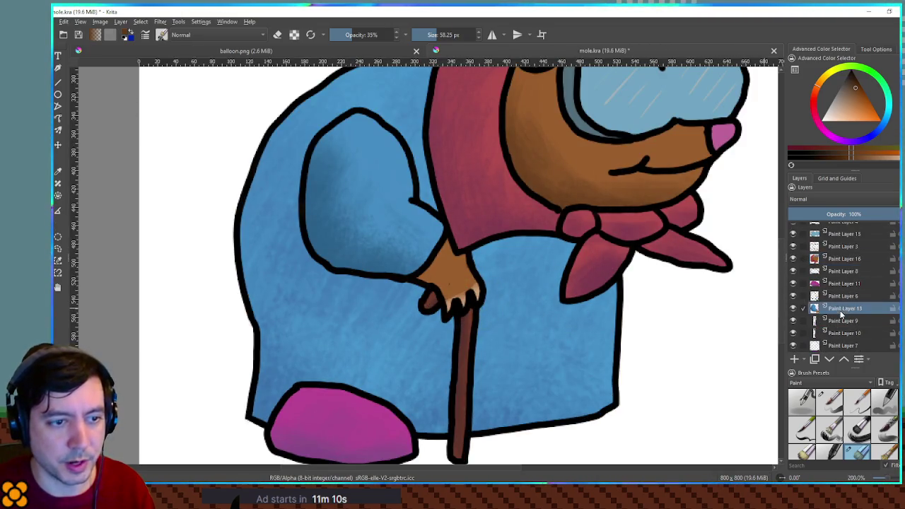
scroll(473, 309, "up", 2)
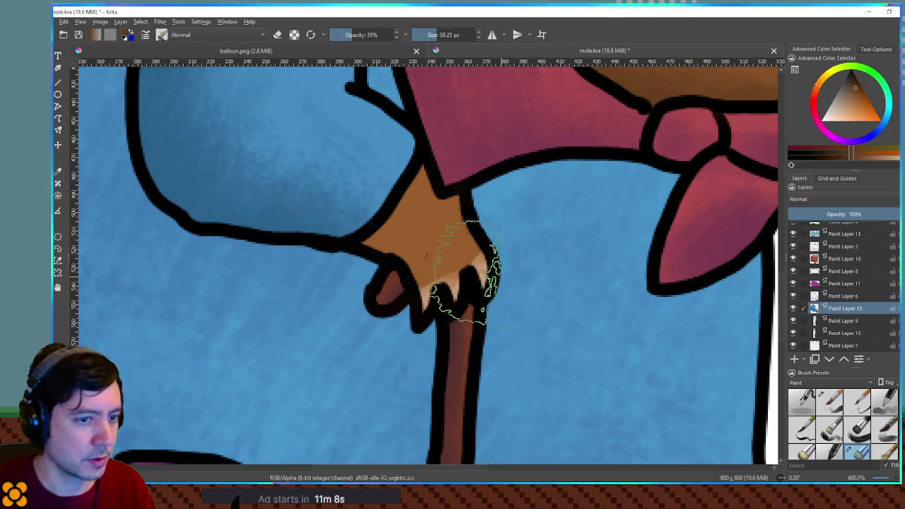
left_click(417, 253)
key("slash")
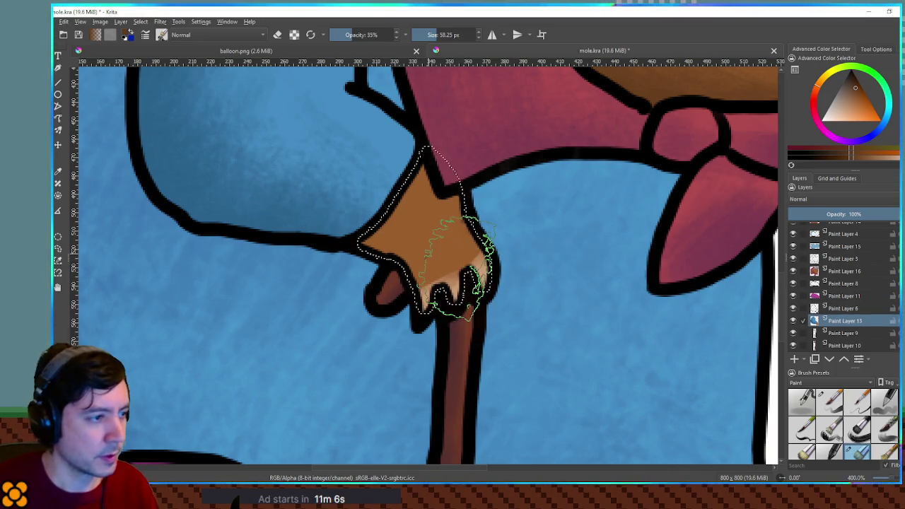
mouse_move(425, 150)
left_mouse_down()
mouse_move(408, 283)
mouse_move(403, 262)
mouse_move(424, 185)
mouse_move(386, 212)
mouse_move(404, 234)
left_mouse_up()
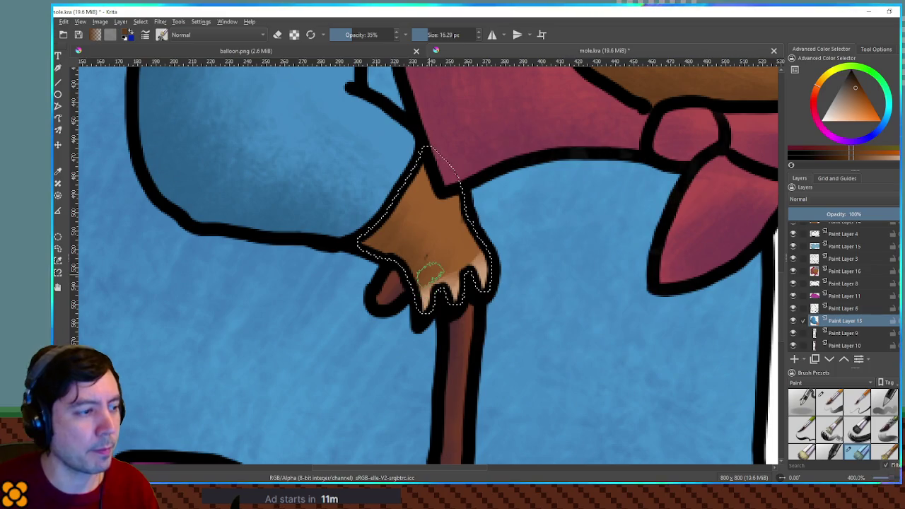
scroll(527, 274, "down", 5)
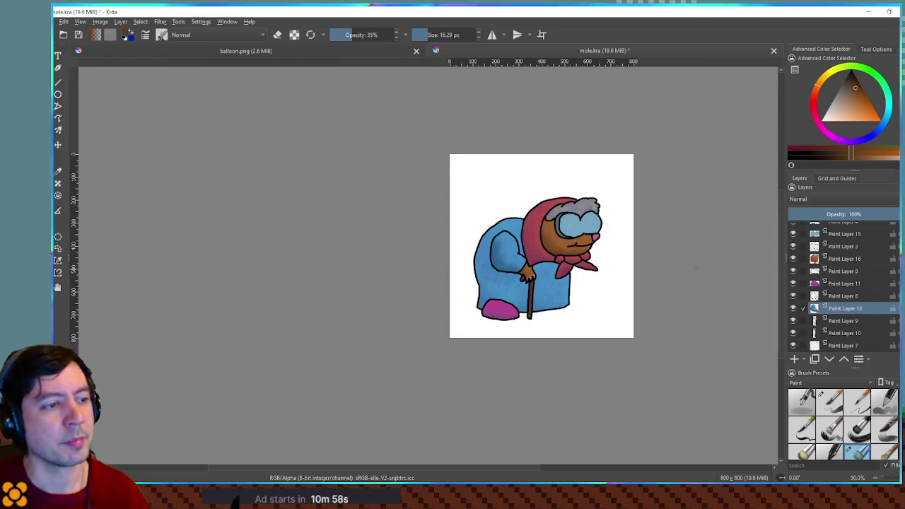
scroll(538, 270, "up", 1)
scroll(566, 258, "up", 1)
left_click_drag(565, 256, 574, 262)
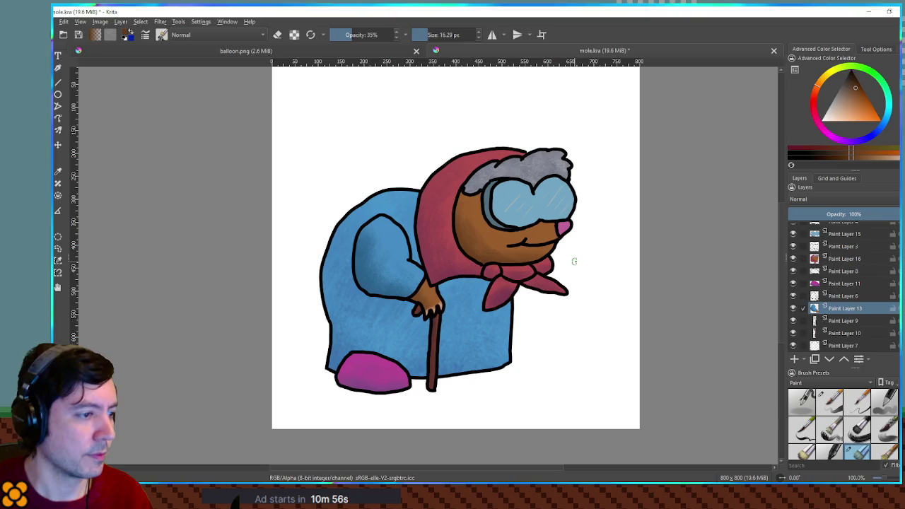
scroll(572, 262, "up", 2)
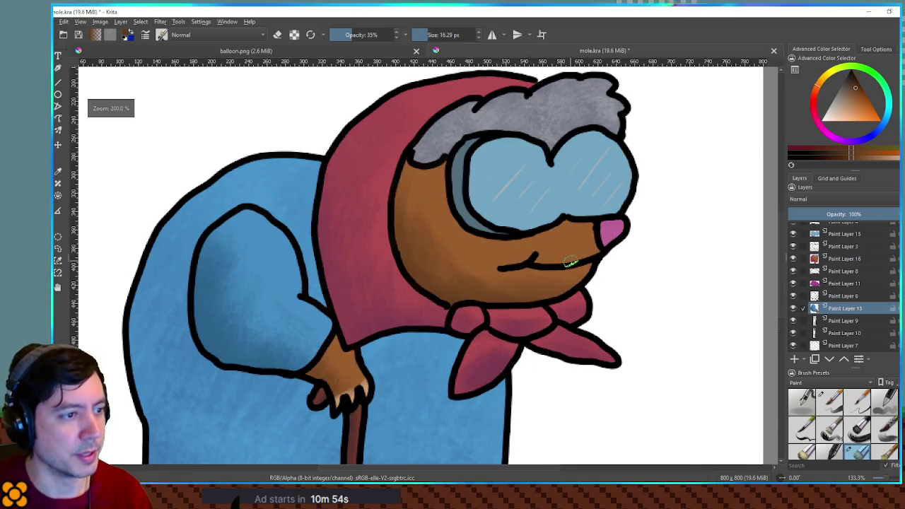
scroll(570, 261, "down", 2)
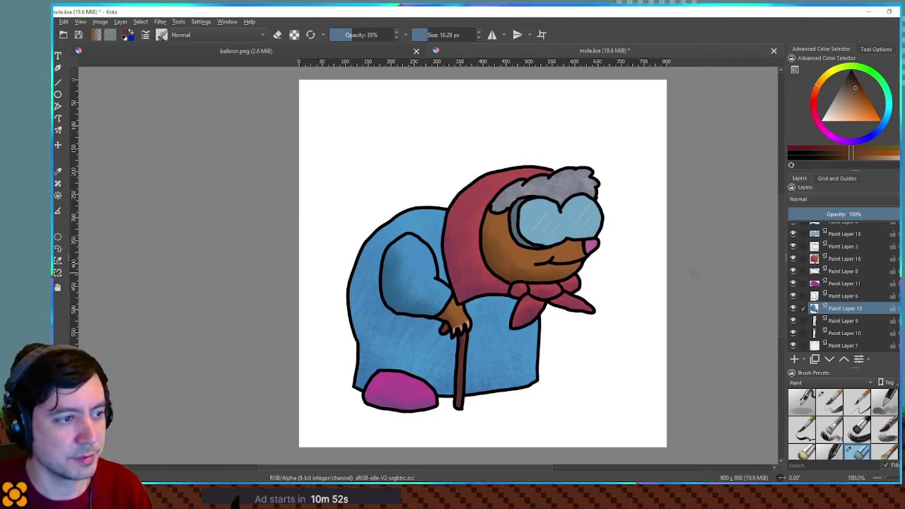
scroll(846, 299, "down", 3)
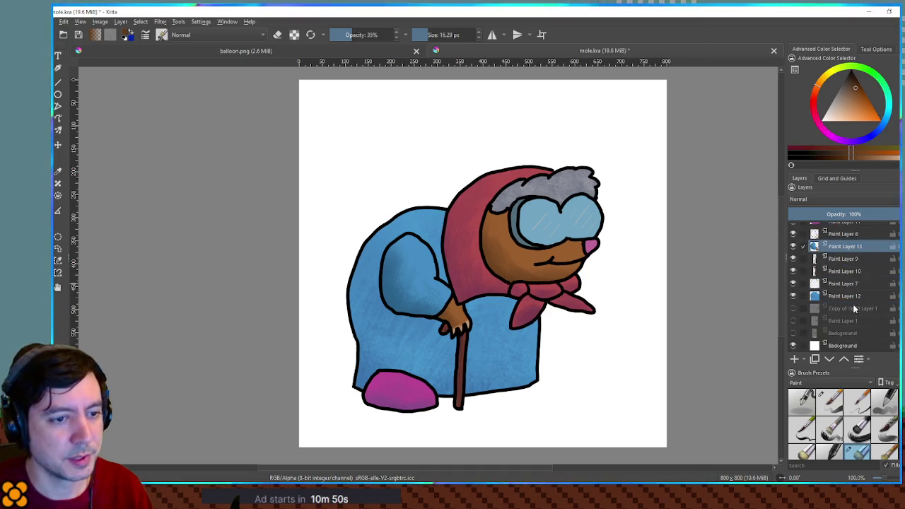
left_click(794, 333)
left_click(794, 333)
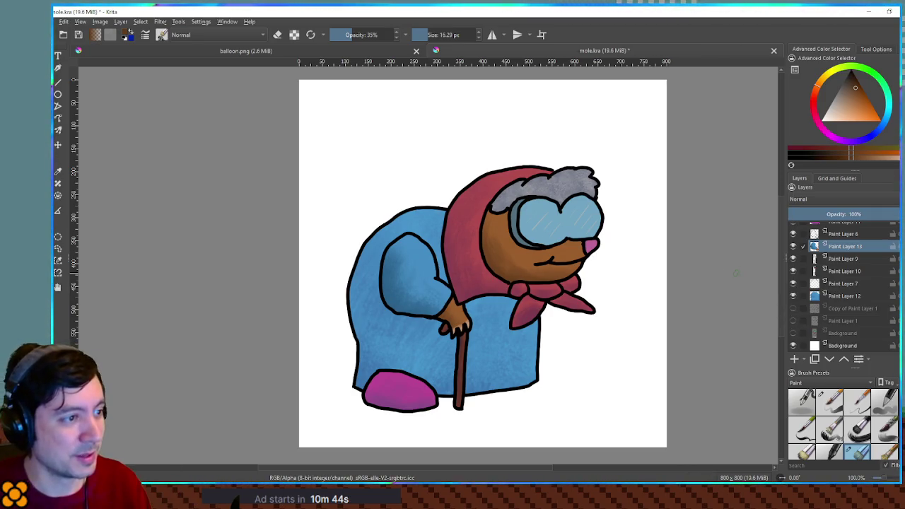
scroll(820, 283, "up", 3)
left_click(844, 255)
Transform the head layers to shift the head slightly left onto the body
left_click(844, 267)
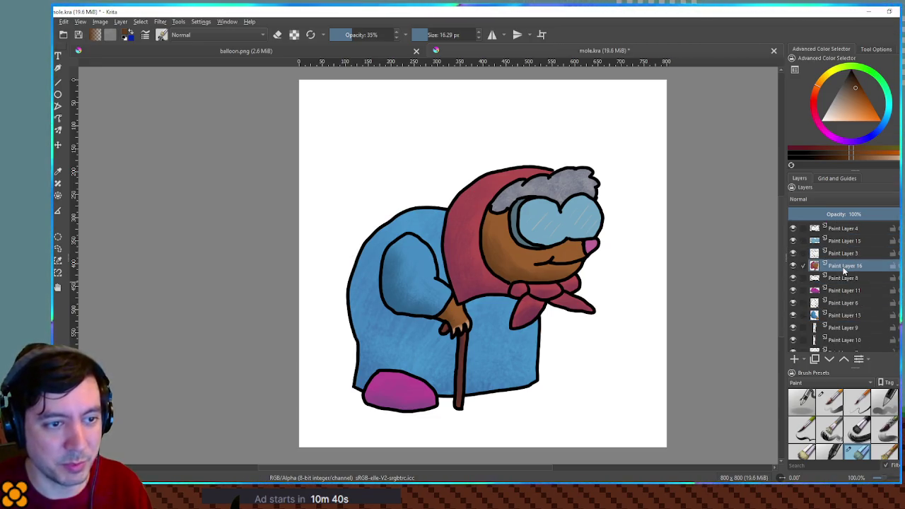
scroll(841, 232, "up", 3)
left_click(843, 238, "shift")
key("ctrl+t")
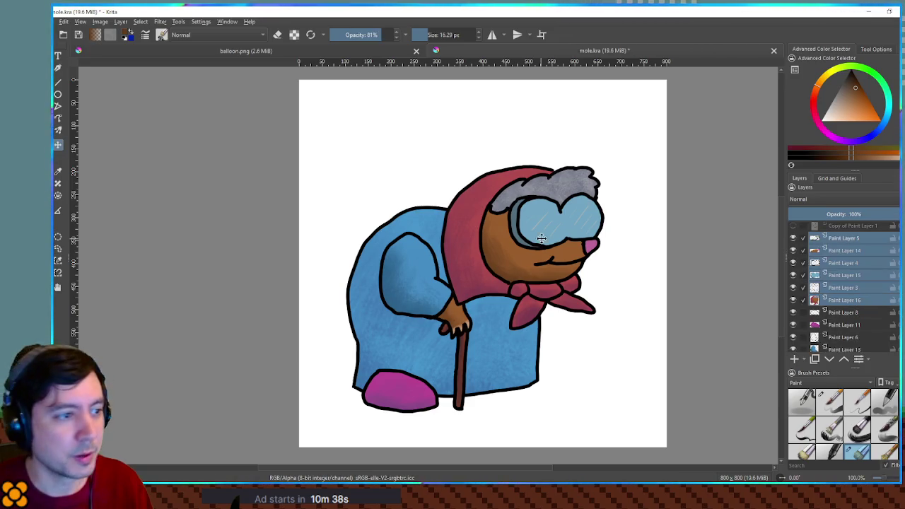
mouse_move(513, 238)
left_mouse_down()
mouse_move(509, 232)
mouse_move(529, 247)
mouse_move(625, 259)
mouse_move(535, 261)
mouse_move(490, 248)
mouse_move(515, 272)
mouse_move(503, 269)
left_mouse_up()
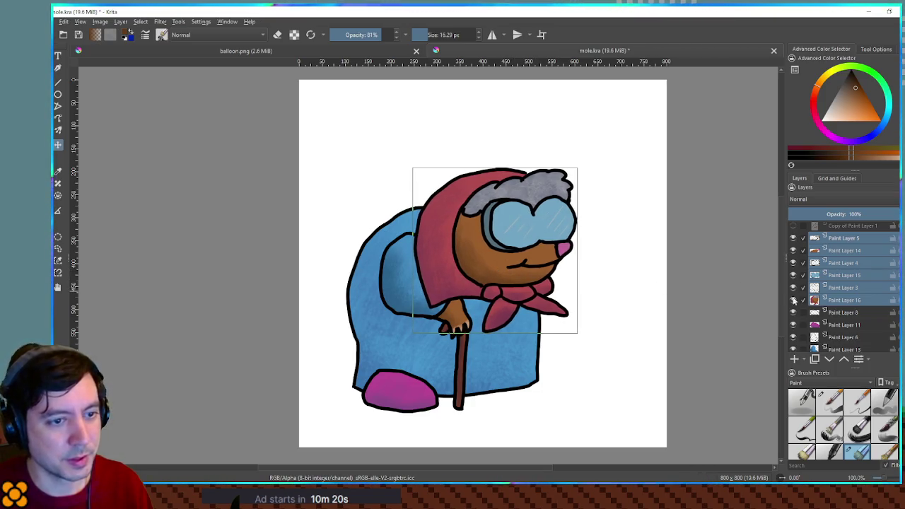
Nudge the pink foot on Paint Layers 8 and 11 into a new position
left_click(844, 312)
left_click(844, 324, "ctrl")
mouse_move(413, 390)
left_mouse_down()
mouse_move(401, 391)
mouse_move(513, 388)
mouse_move(411, 394)
mouse_move(423, 393)
left_mouse_up()
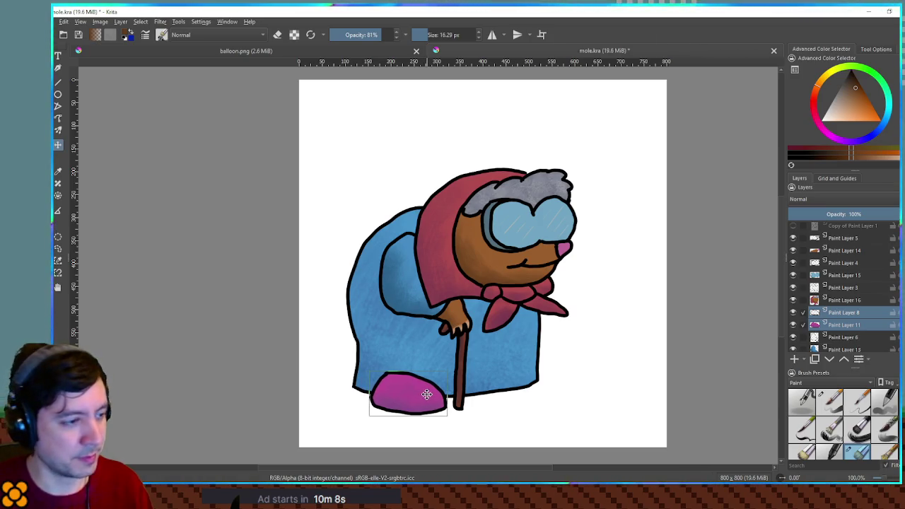
left_click(863, 324)
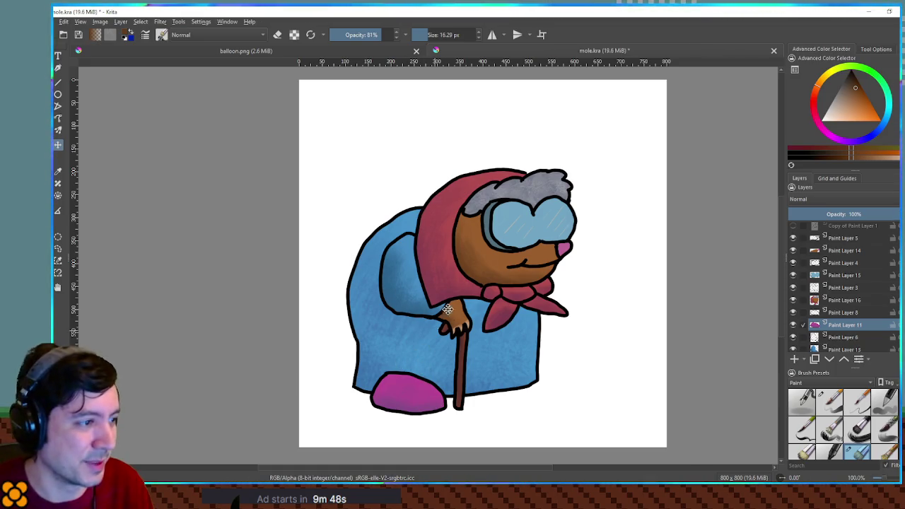
scroll(471, 270, "up", 1)
scroll(472, 270, "up", 1)
Duplicate the mouth layer, Paint Layer 5, with Ctrl+J and nudge the copy back onto the face
scroll(471, 270, "up", 2)
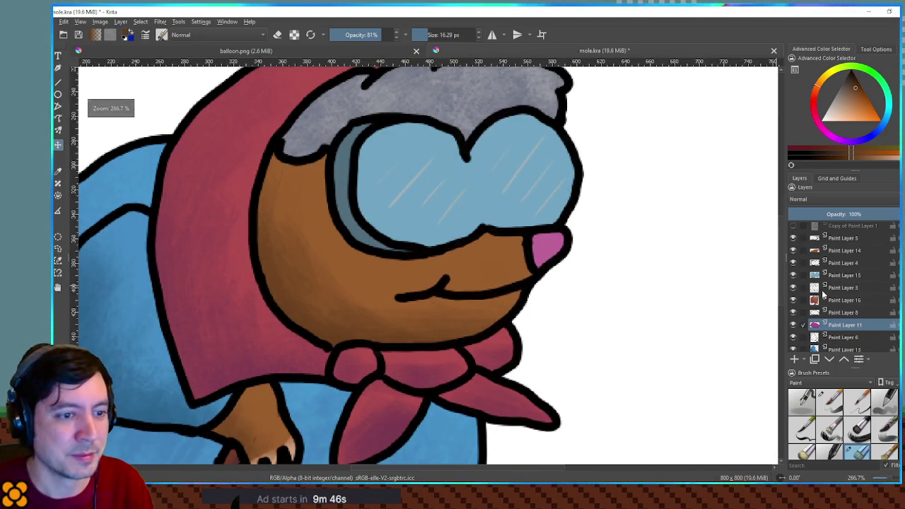
left_click(793, 238)
left_click(794, 238)
left_click(858, 239)
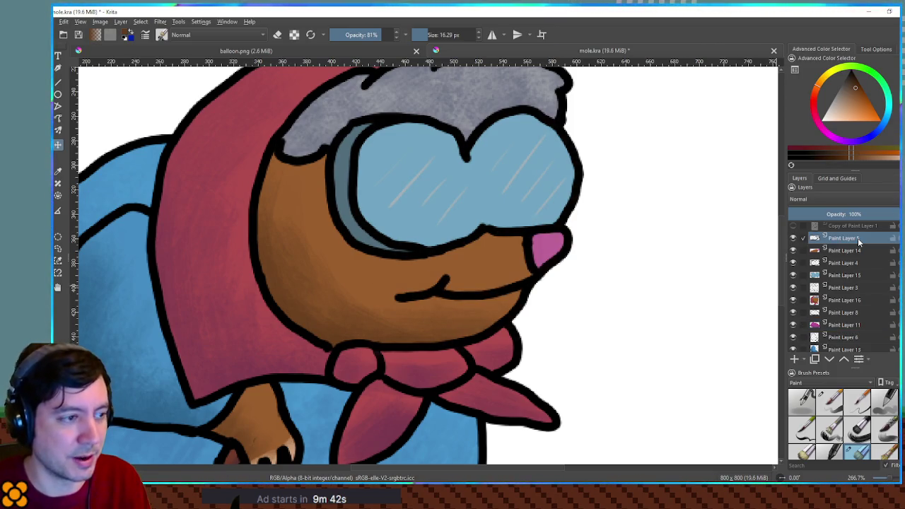
key("ctrl+j")
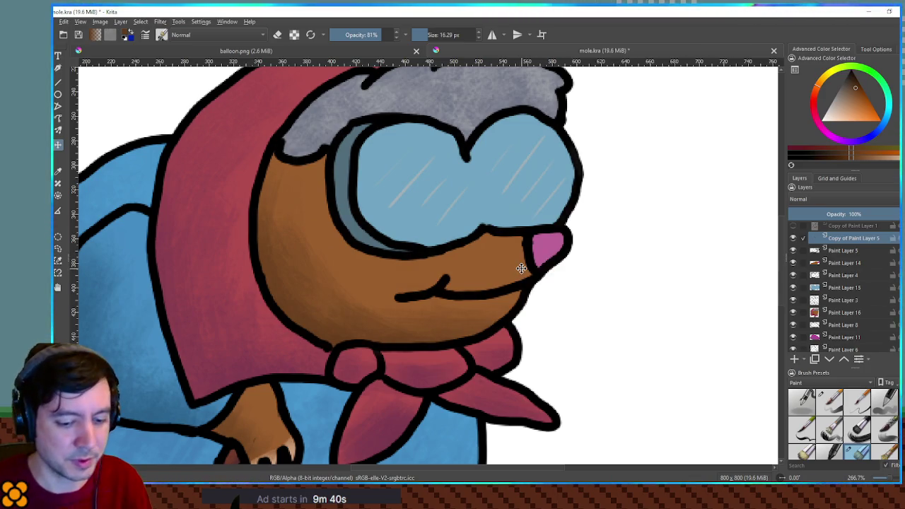
key("Down")
key("Down")
key("Down")
key("Down")
key("Down")
key("Down")
key("Down")
key("Down")
key("Down")
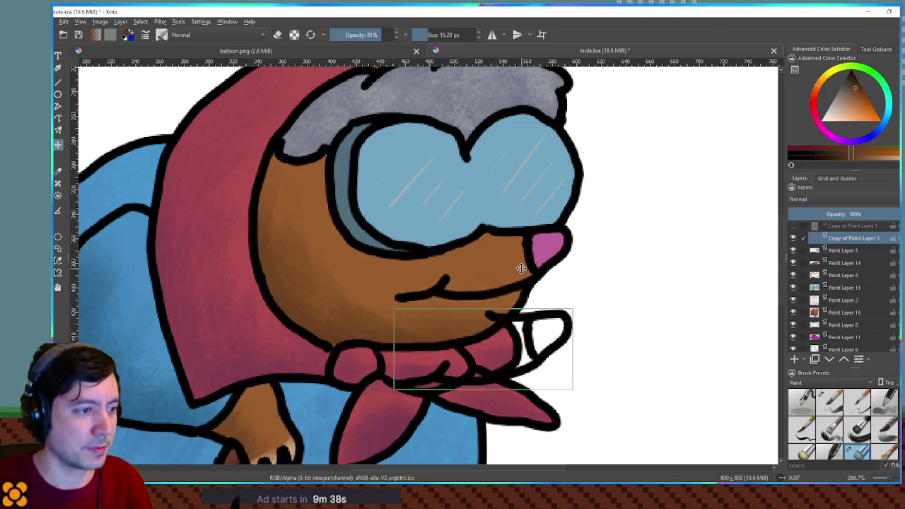
key("Down")
key("Down")
key("Down")
key("Up")
key("Up")
key("Up")
key("Up")
key("Up")
key("Up")
key("Up")
key("Up")
key("Up")
Hide the original Paint Layer 5 and the pink nose layer, Paint Layer 14
left_click(793, 251)
left_click(793, 262)
left_click(793, 263)
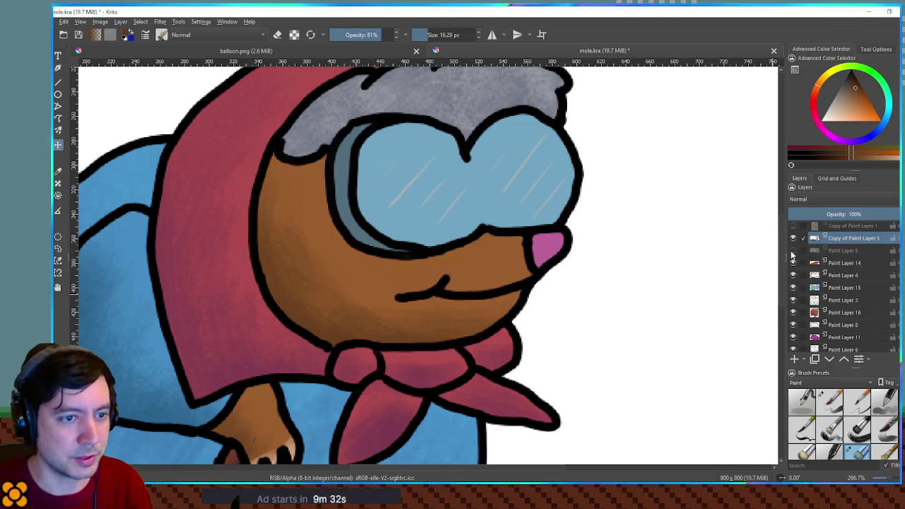
left_click(793, 263)
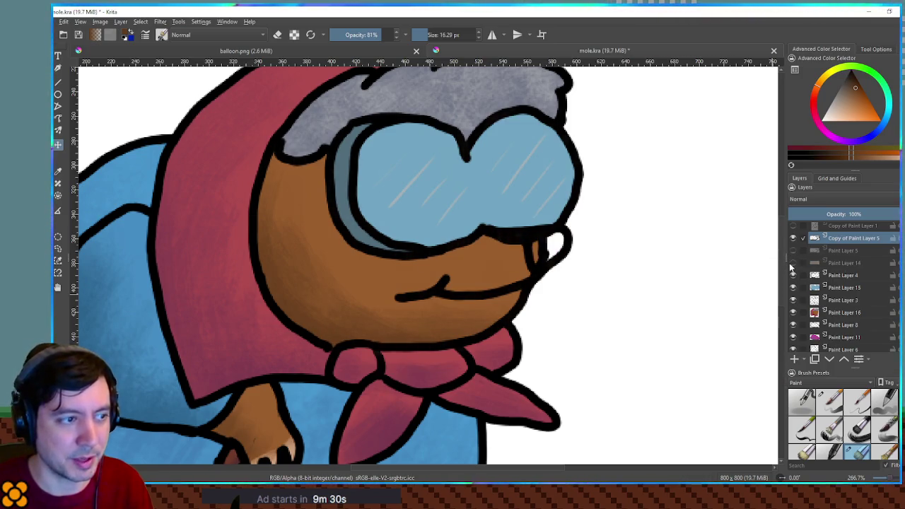
key("i")
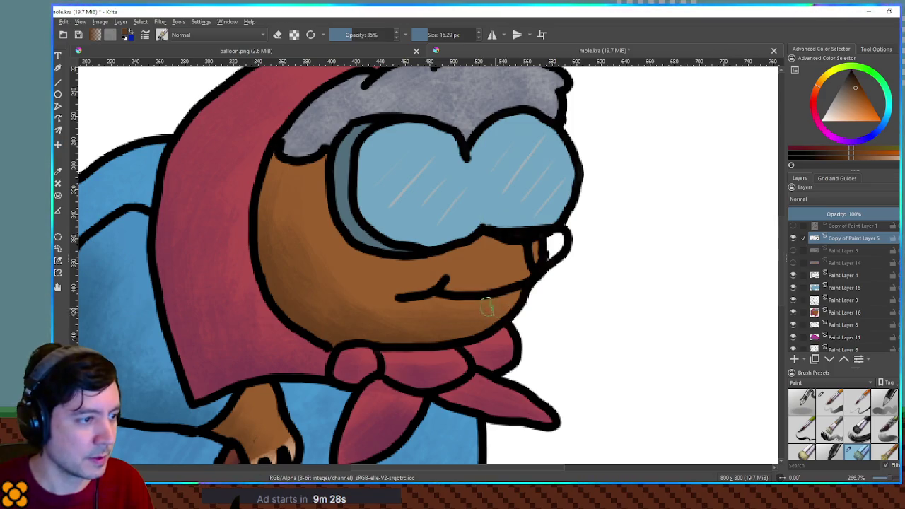
Erase the upper curl and left end of the mouth with a thin inking brush
left_click(831, 402)
scroll(493, 283, "up", 1)
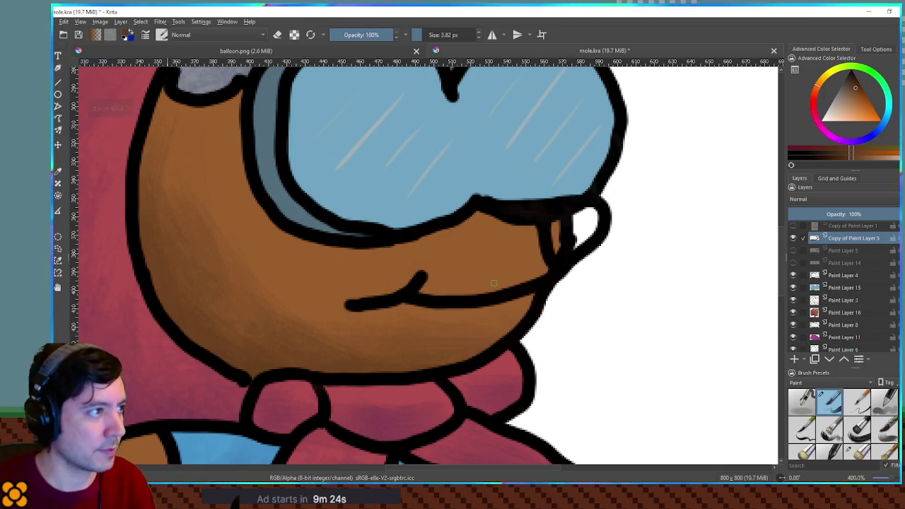
key("e")
left_click_drag(400, 295, 428, 272)
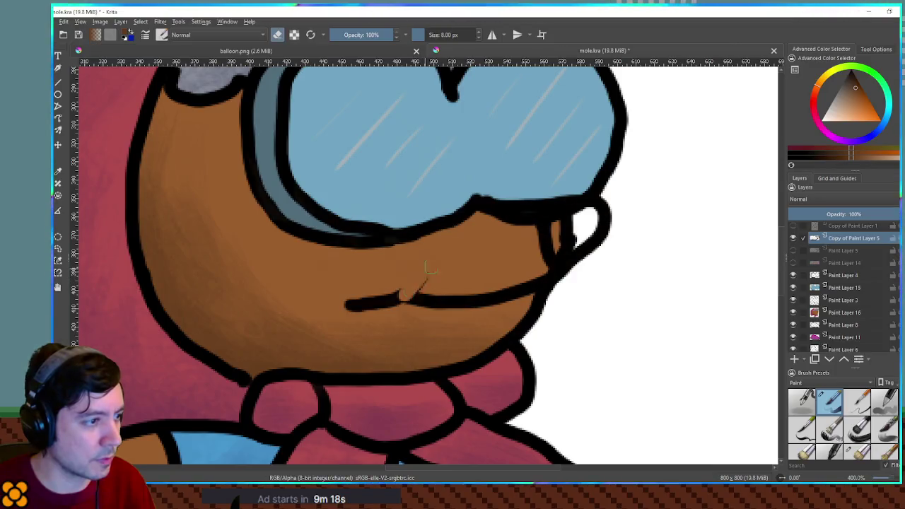
left_click_drag(366, 303, 450, 306)
Redraw the mouth line as a downturned frown and frame the face
key("e")
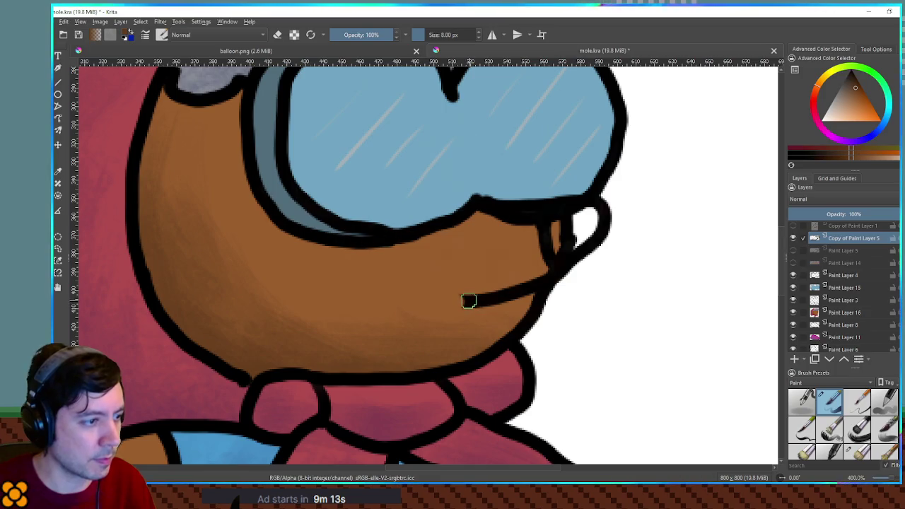
mouse_move(469, 303)
left_mouse_down()
mouse_move(485, 297)
mouse_move(385, 314)
mouse_move(389, 303)
left_mouse_up()
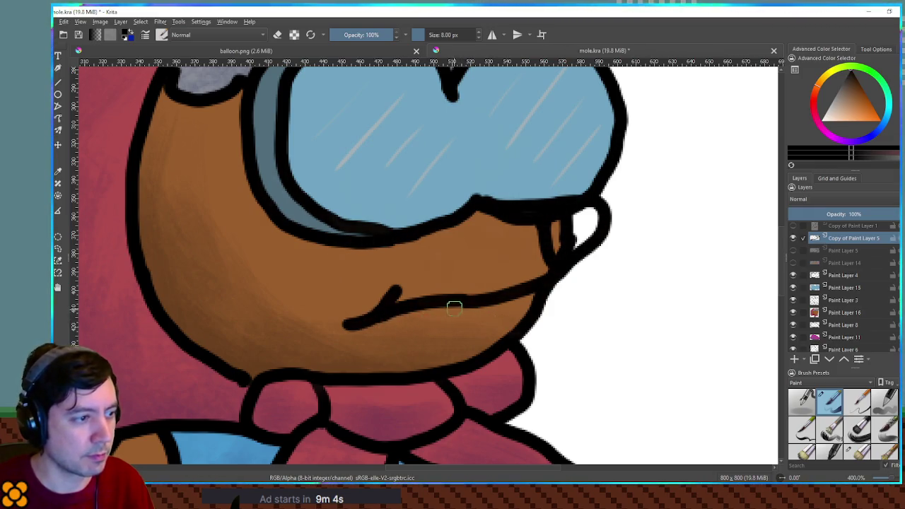
scroll(550, 288, "down", 3)
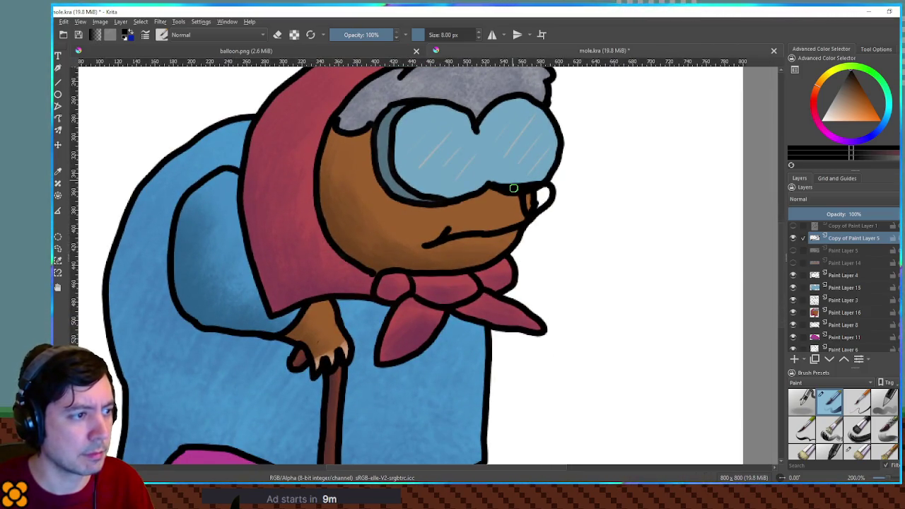
scroll(525, 220, "up", 3)
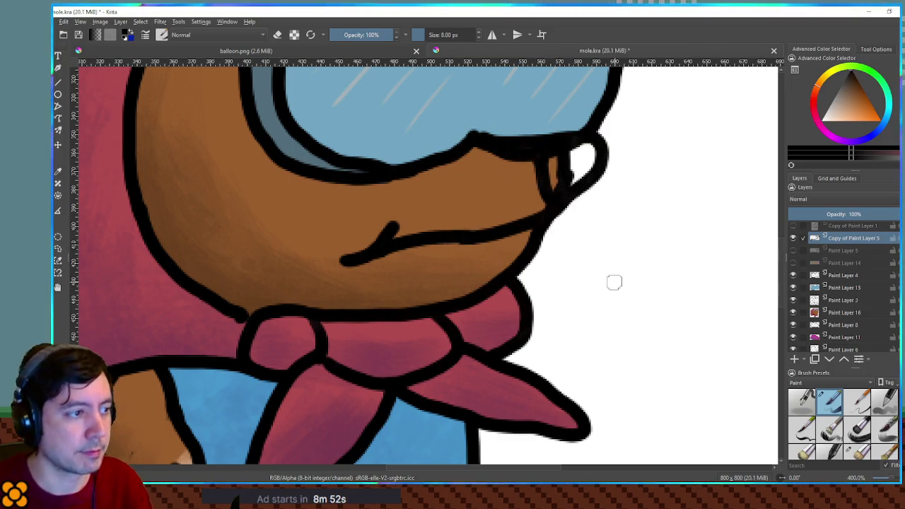
scroll(608, 269, "down", 1)
scroll(605, 262, "down", 1)
scroll(599, 276, "down", 1)
left_click_drag(597, 282, 594, 257)
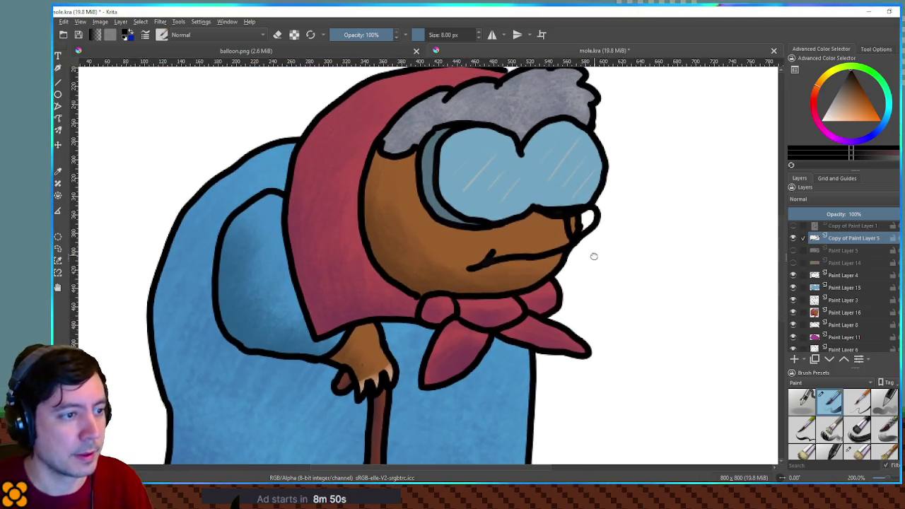
scroll(594, 255, "up", 1)
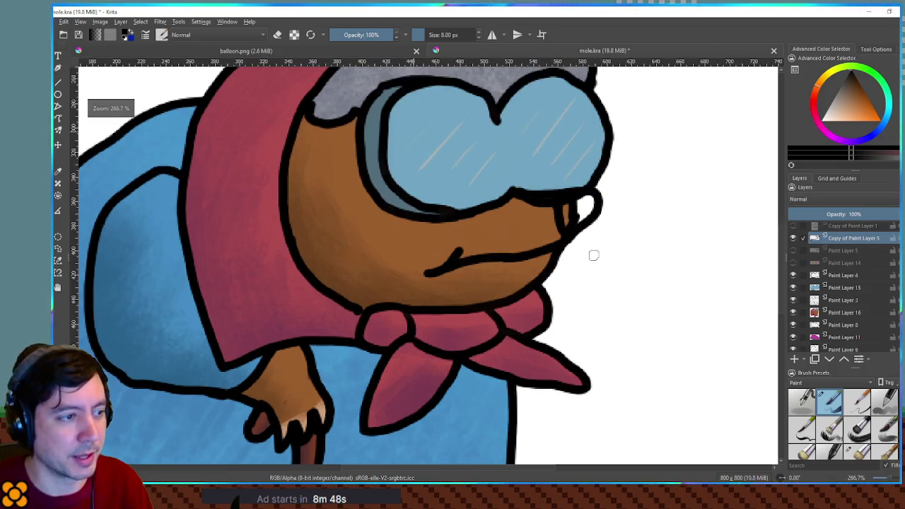
scroll(607, 287, "up", 1)
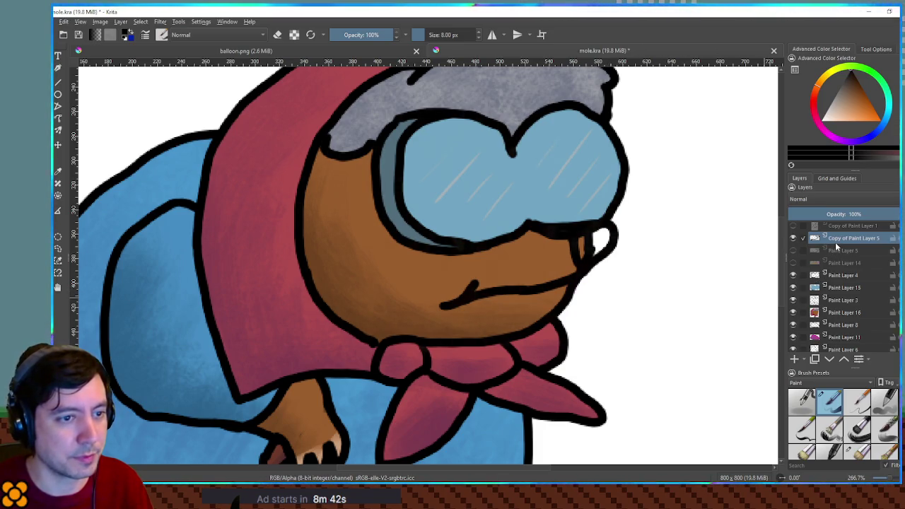
Compare the snout with and without the pink nose, then add a new layer above Paint Layer 5
left_click(793, 263)
left_click(793, 262)
left_click(793, 262)
left_click(793, 262)
left_click(793, 263)
left_click(857, 265)
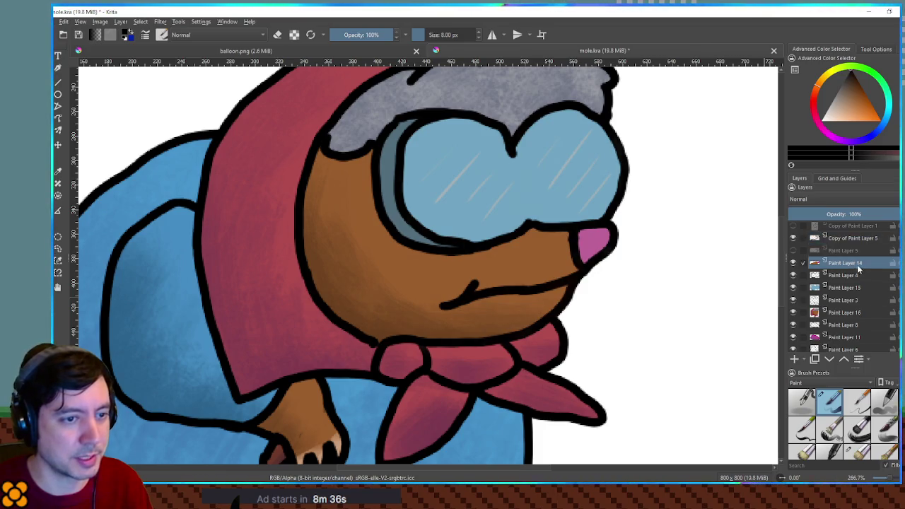
left_click(847, 250)
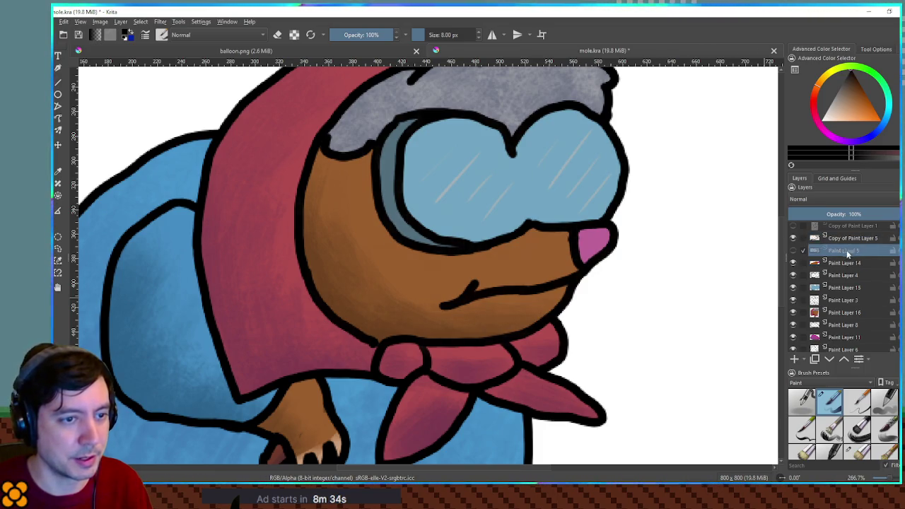
left_click(794, 358)
Sample the face's brown and paint it over the snout, filling all white gaps
left_click(793, 275)
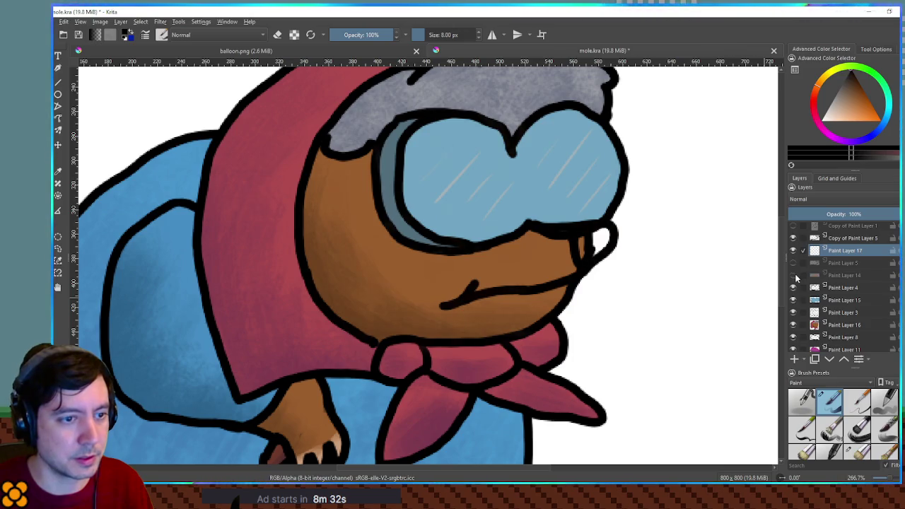
left_click(794, 337)
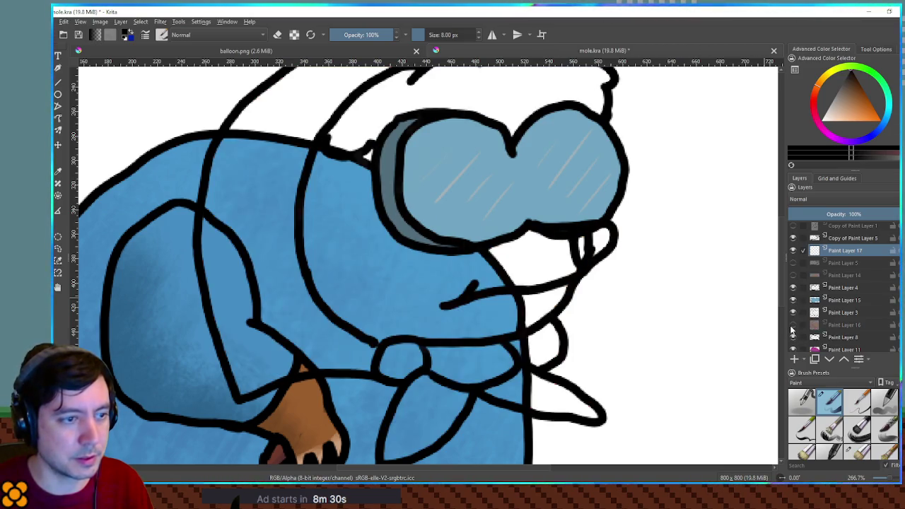
left_click(794, 337)
left_click(542, 252, "ctrl")
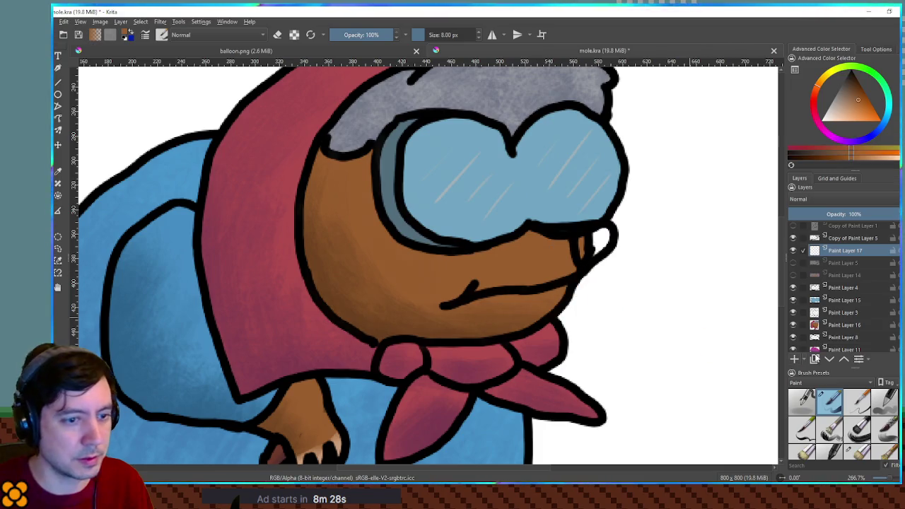
left_click(792, 325)
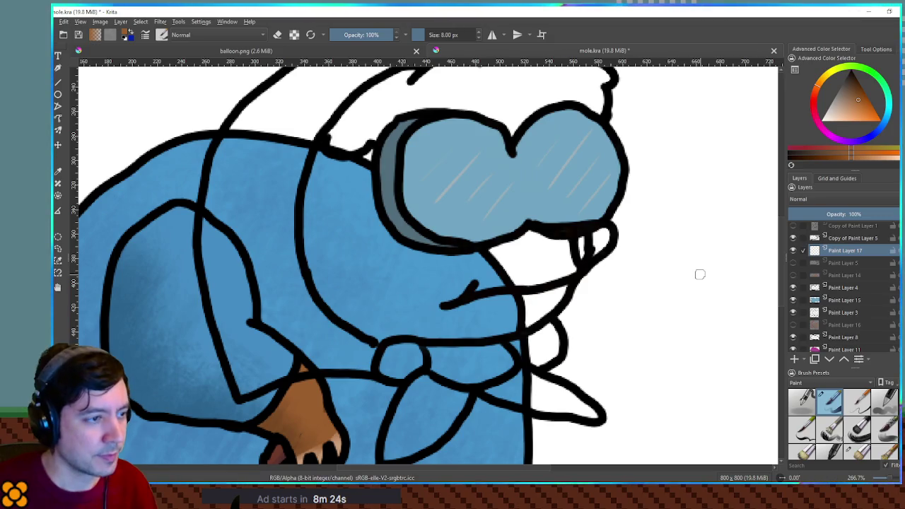
left_click(483, 282)
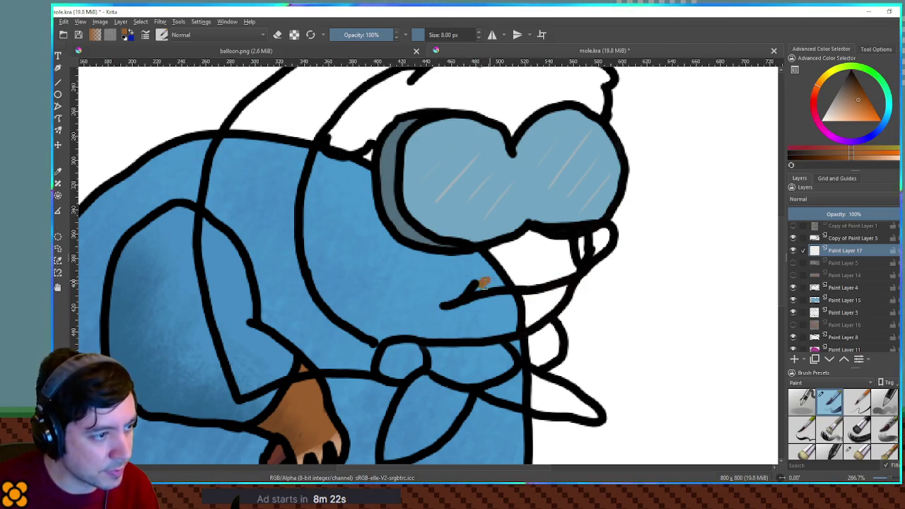
mouse_move(483, 282)
left_mouse_down()
mouse_move(560, 276)
mouse_move(571, 264)
mouse_move(569, 245)
left_mouse_up()
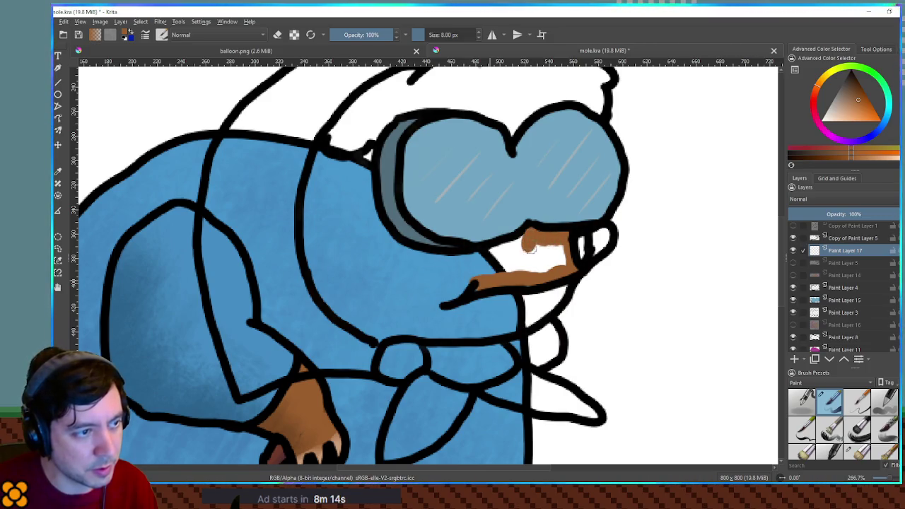
left_click_drag(544, 252, 529, 269)
mouse_move(477, 282)
left_mouse_down()
mouse_move(527, 260)
mouse_move(469, 289)
left_mouse_up()
left_click_drag(513, 256, 520, 247)
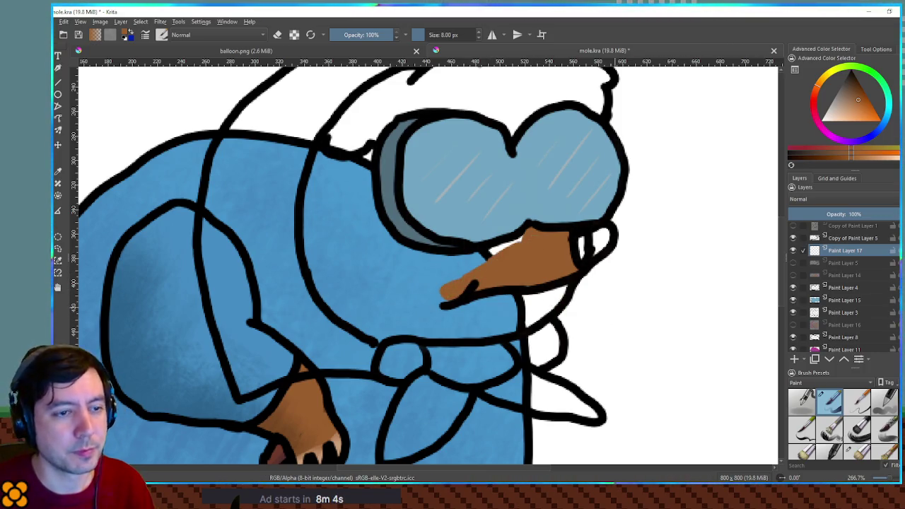
Sample the nose's pink and paint the tip of the nose pink
left_click(793, 275)
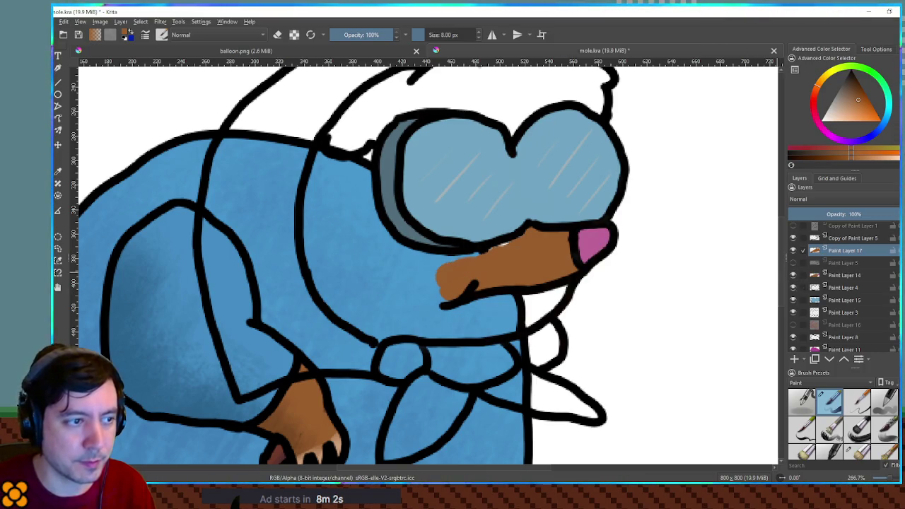
left_click(594, 242, "ctrl")
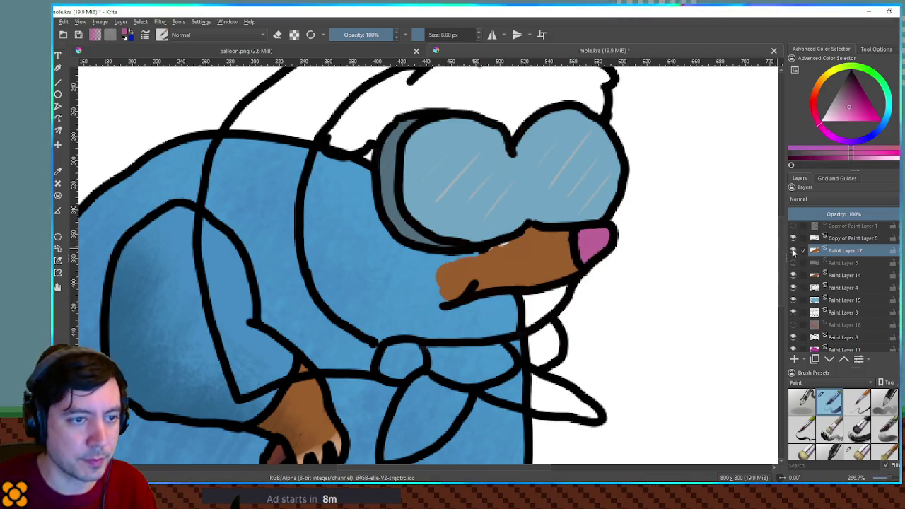
left_click(793, 275)
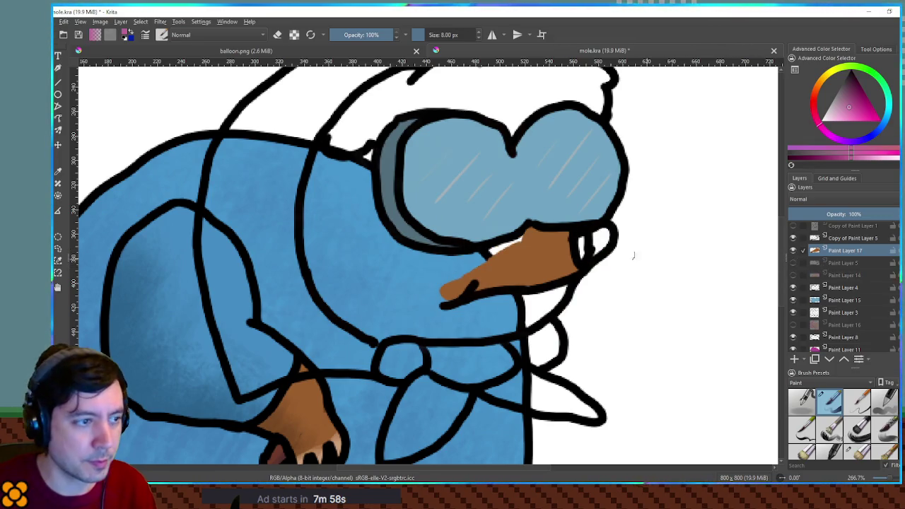
mouse_move(589, 240)
left_mouse_down()
mouse_move(578, 237)
mouse_move(605, 235)
left_mouse_up()
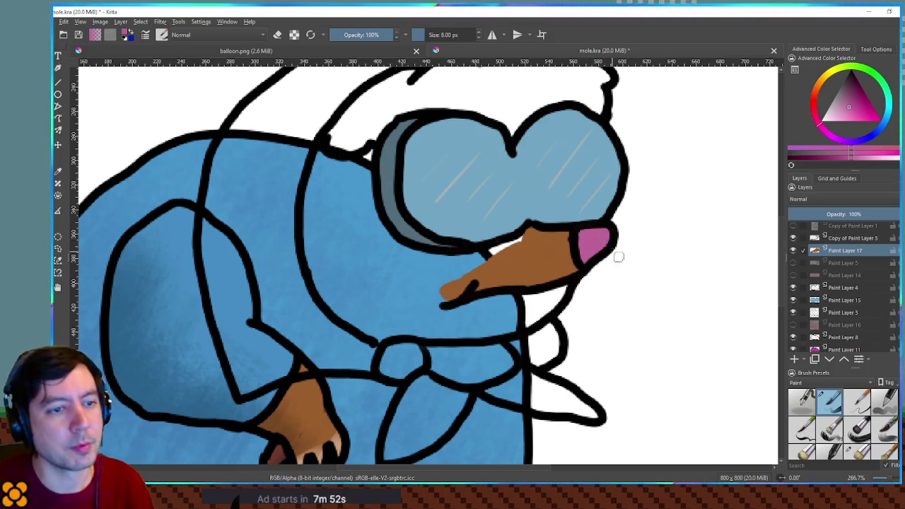
Show the nose, snout and hood layers again and hide the old mouth layers
left_click(793, 263)
left_click(793, 275)
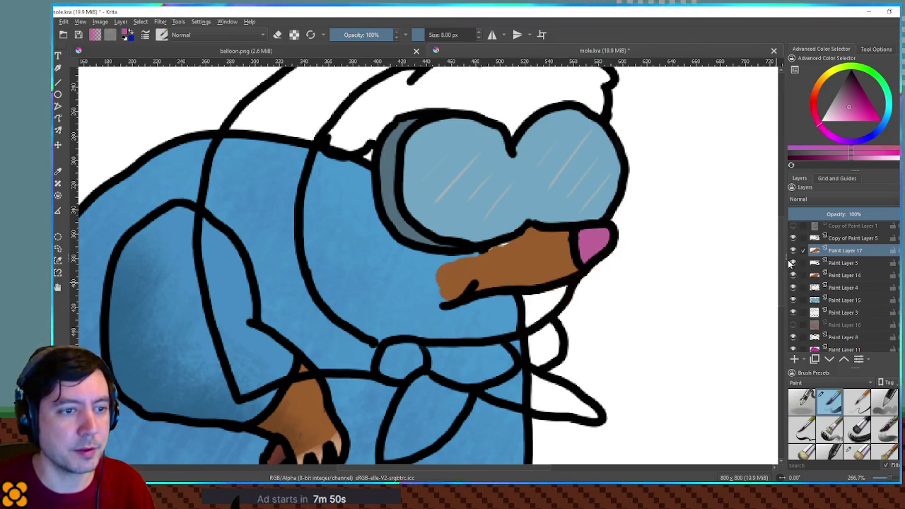
left_click(793, 325)
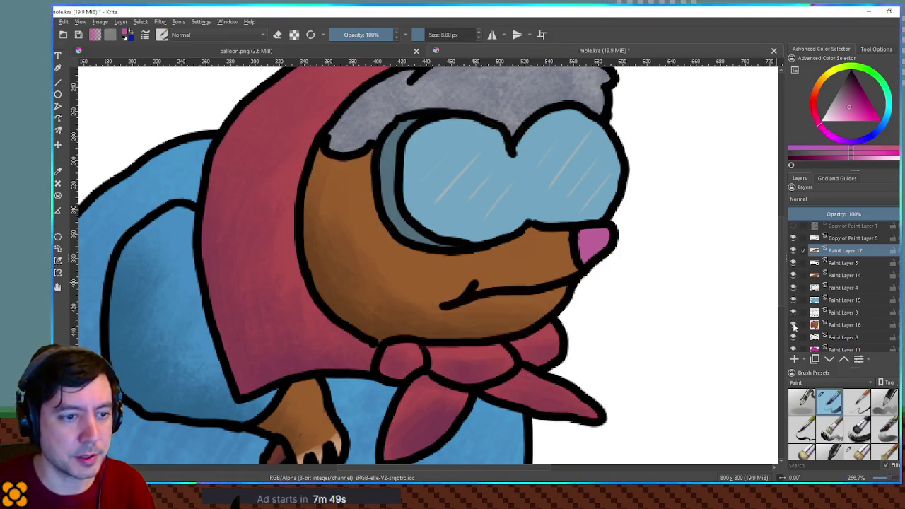
left_click(793, 239)
left_click(793, 250)
left_click(814, 287)
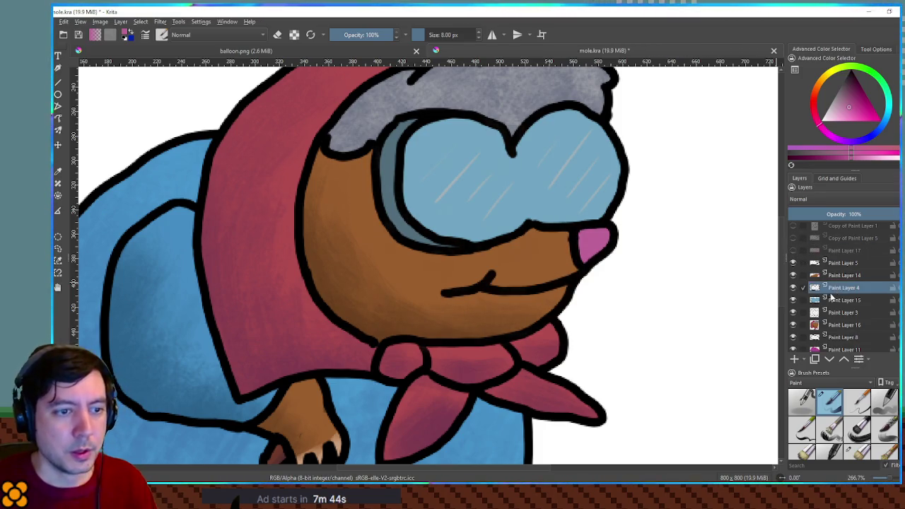
On a new layer, paint a small open black mouth under the snout
left_click(793, 358)
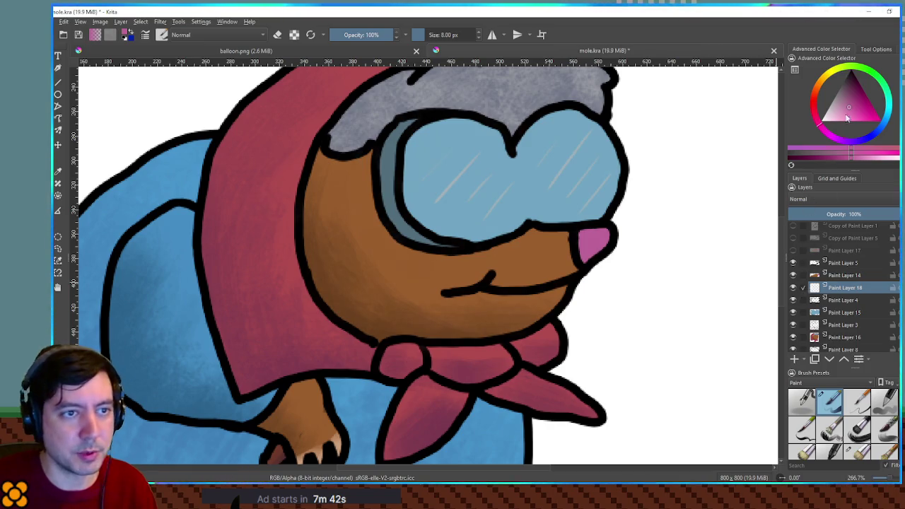
key("d")
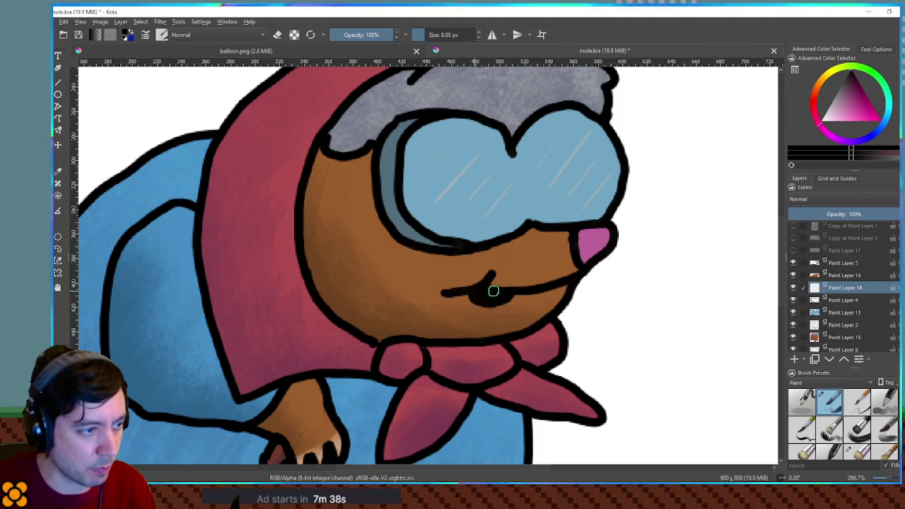
mouse_move(477, 293)
left_mouse_down()
mouse_move(481, 303)
mouse_move(514, 295)
mouse_move(493, 307)
left_mouse_up()
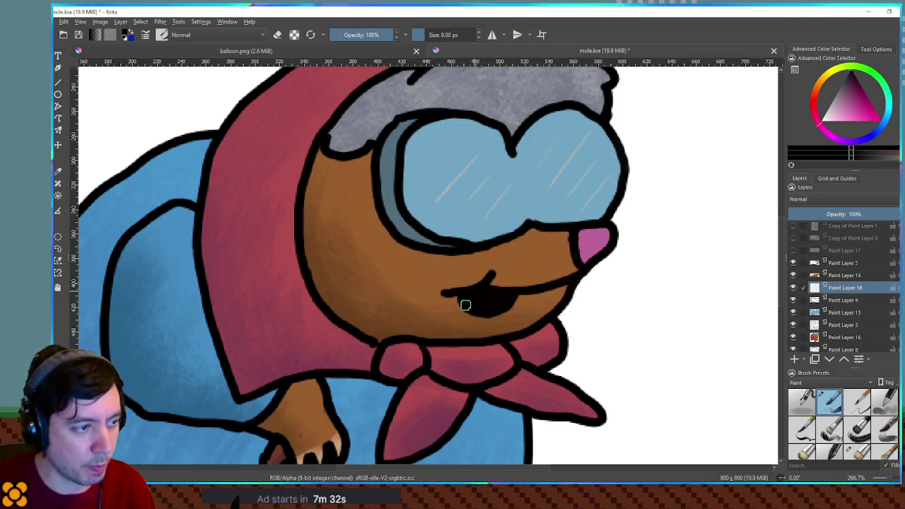
left_click_drag(491, 278, 463, 290)
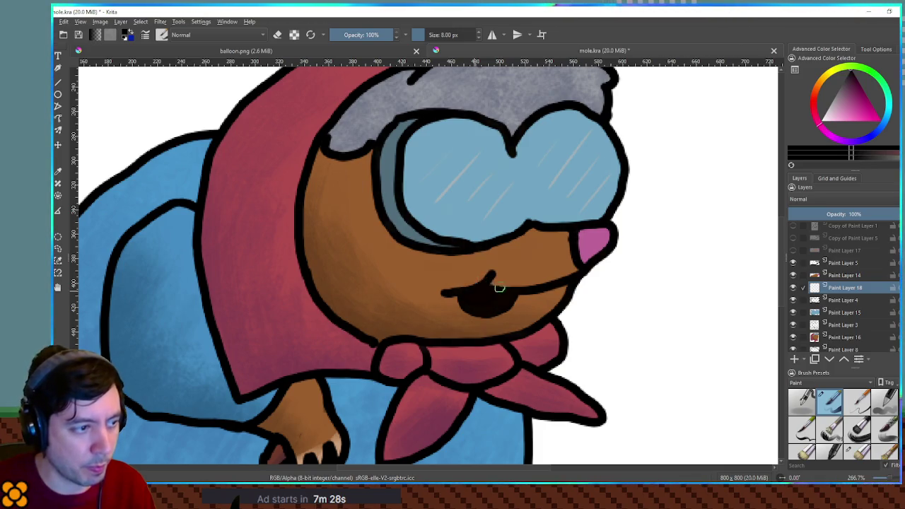
Try squashing the mouth smaller, undo it, and view the character at actual size
key("ctrl+t")
mouse_move(488, 320)
left_mouse_down()
mouse_move(487, 306)
mouse_move(484, 324)
left_mouse_up()
key("Return")
key("ctrl+t")
key("Return")
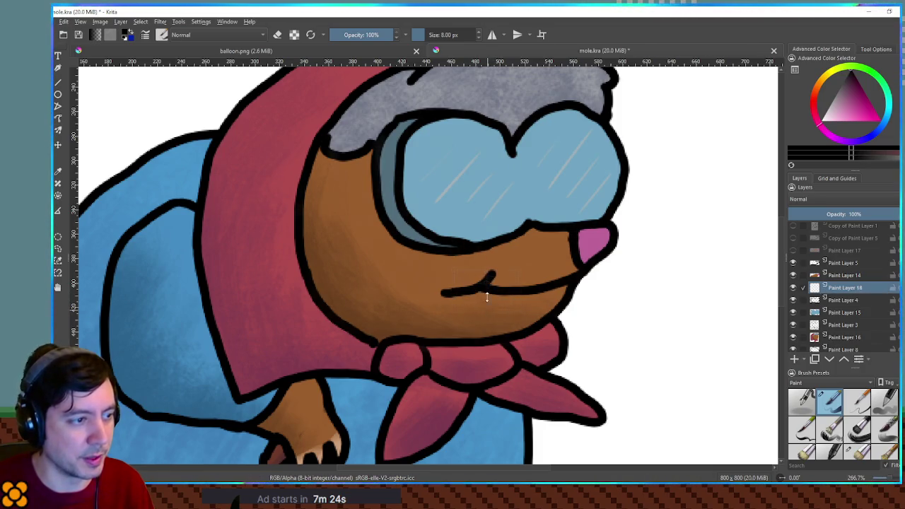
key("ctrl+z")
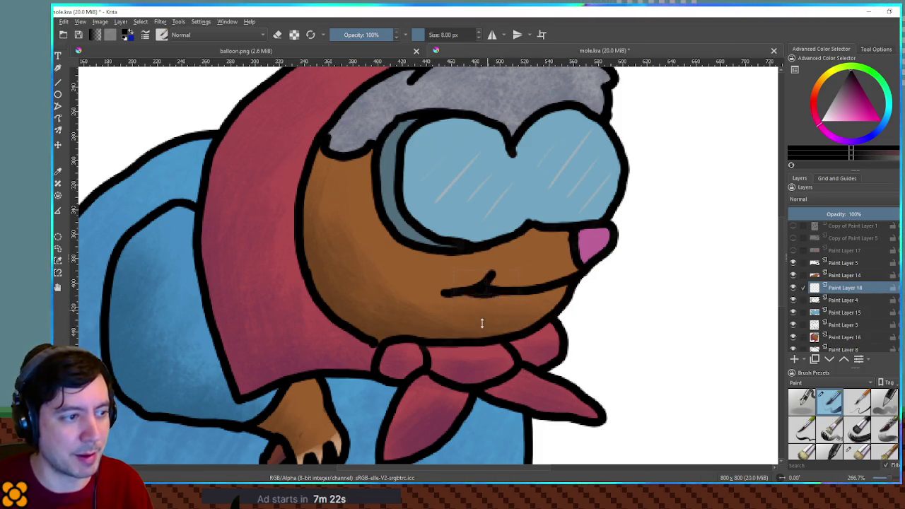
key("ctrl+t")
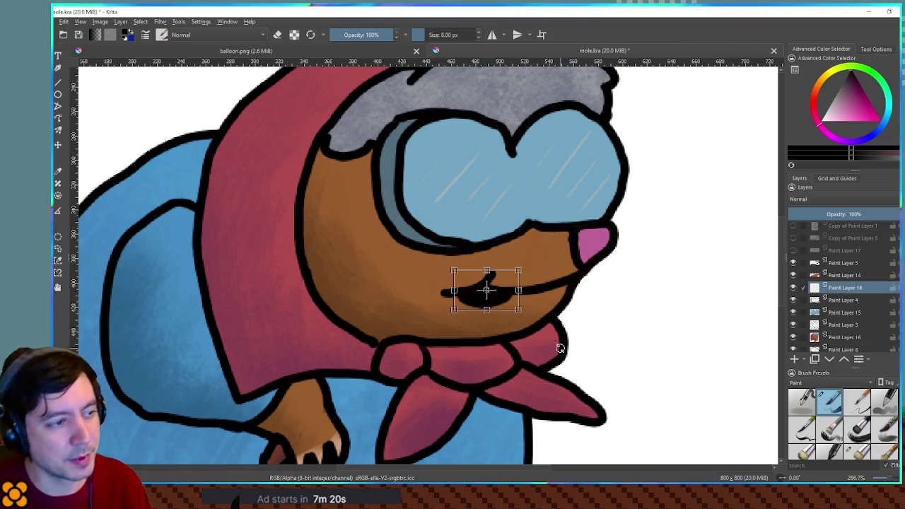
key("Return")
key("1")
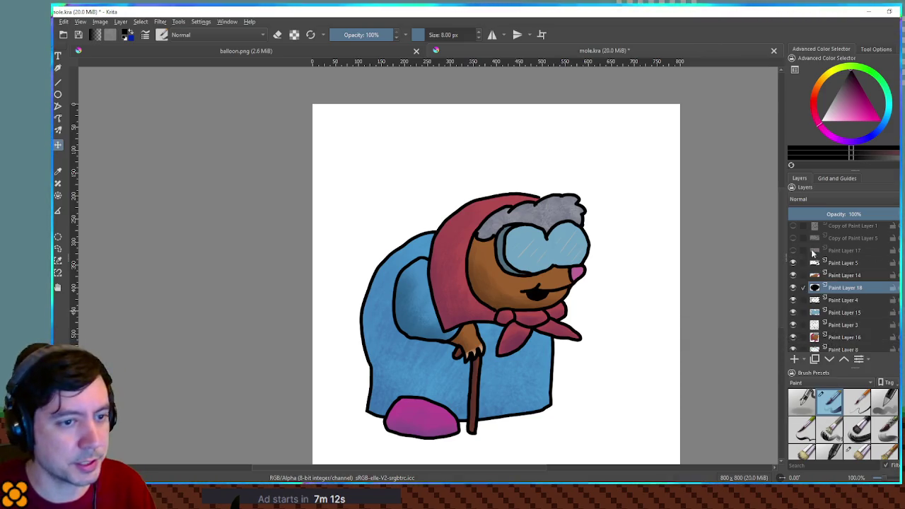
Select coat body layers Paint Layer 12 and 7 and move the coat to the lower left
left_click(846, 264)
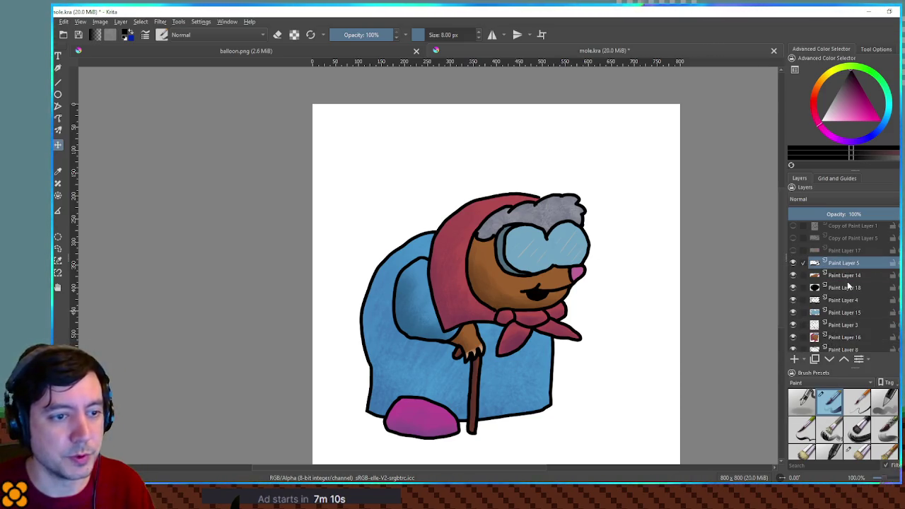
scroll(848, 282, "down", 2)
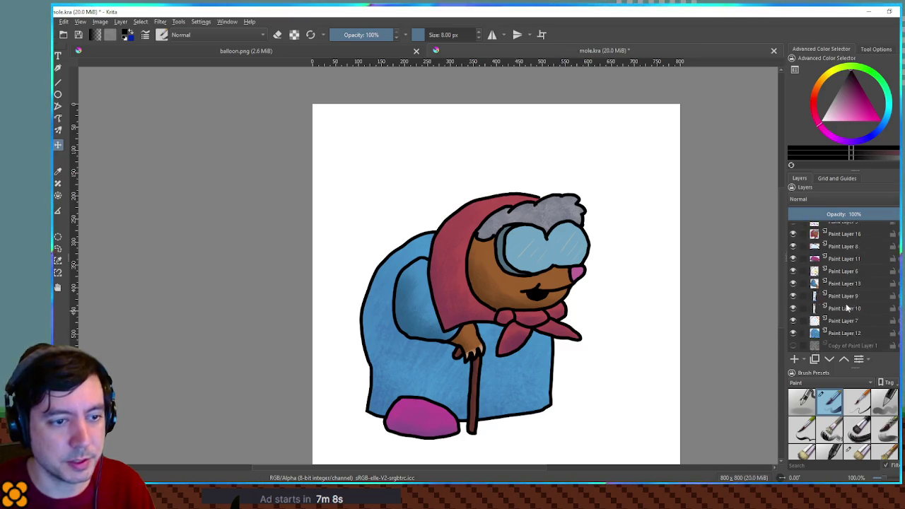
key("alt+Tab")
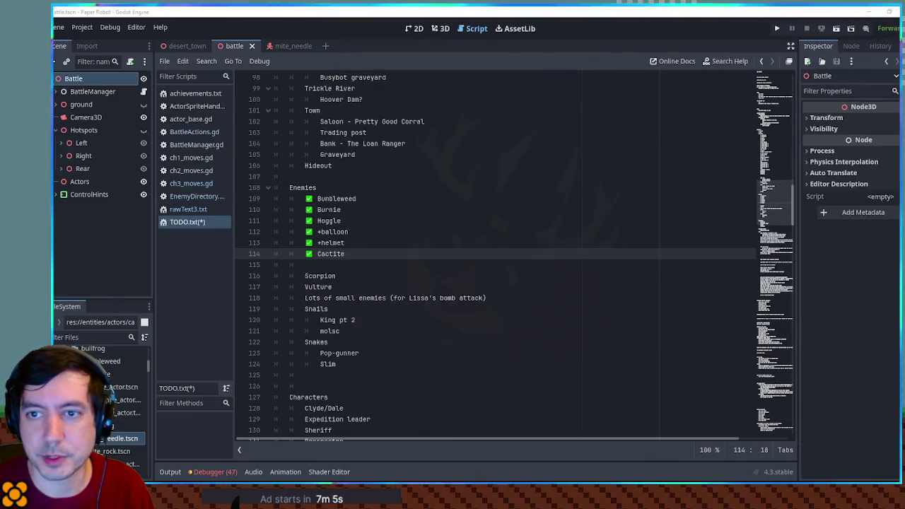
key("alt+Tab")
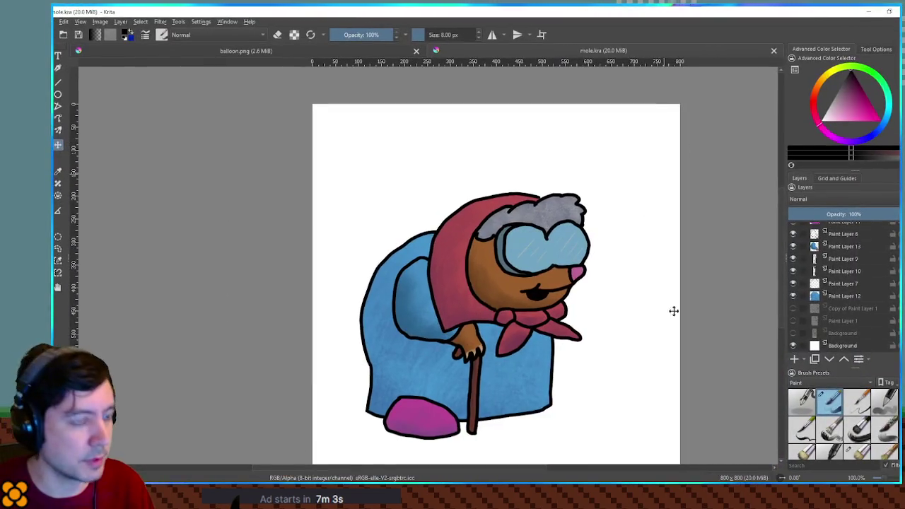
left_click(838, 297)
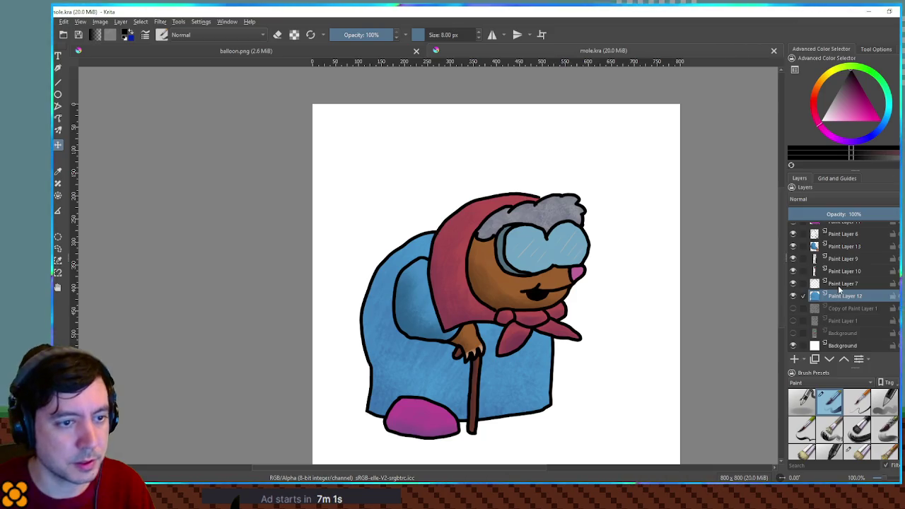
left_click(837, 285, "ctrl")
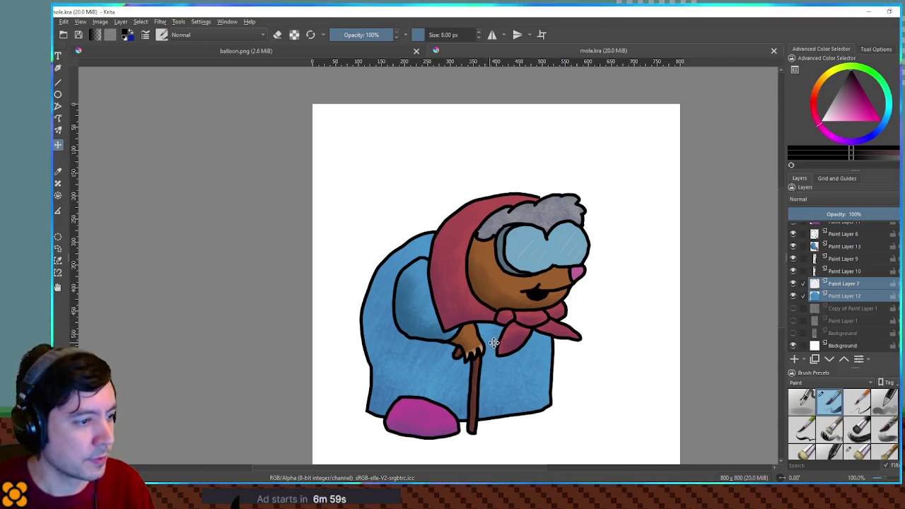
scroll(627, 297, "down", 1)
scroll(628, 297, "up", 1)
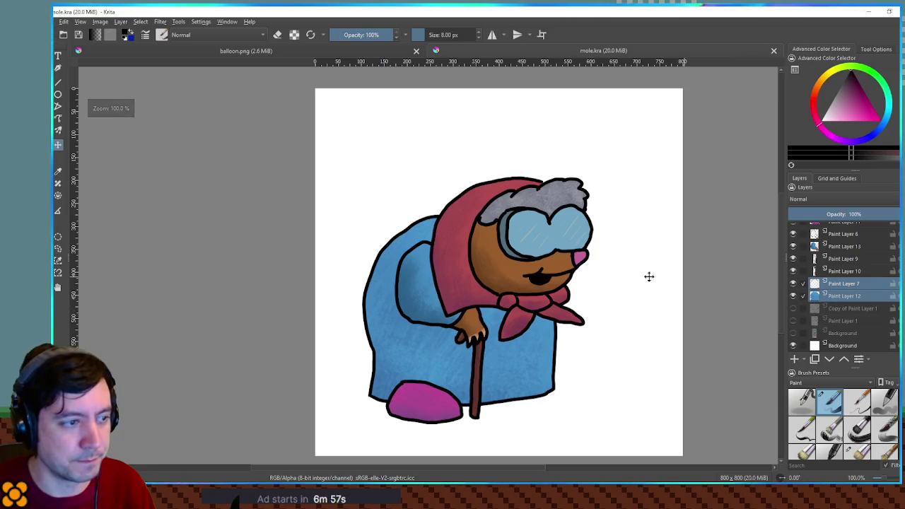
left_click_drag(495, 332, 457, 379)
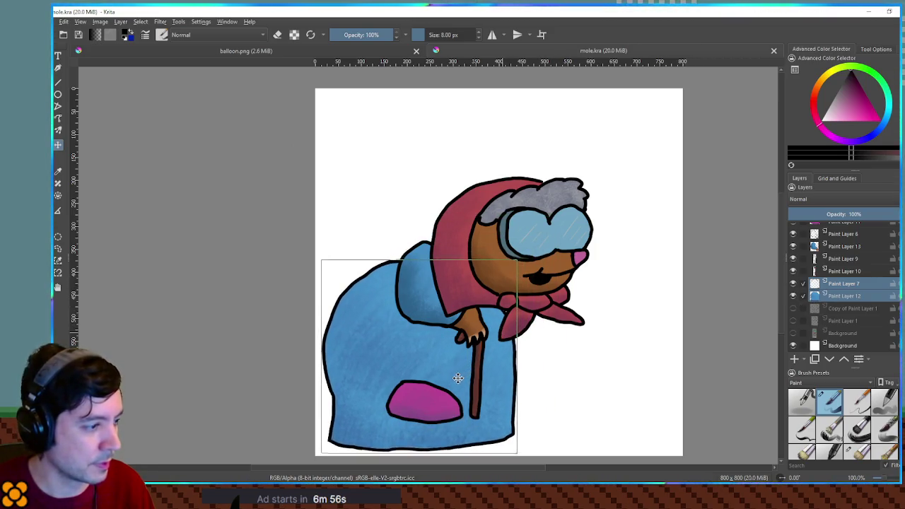
Move the cane to the right, the blue arm piece to the lower right, and the magenta patch
left_click(841, 272)
left_click(840, 261, "shift")
left_click_drag(462, 384, 530, 407)
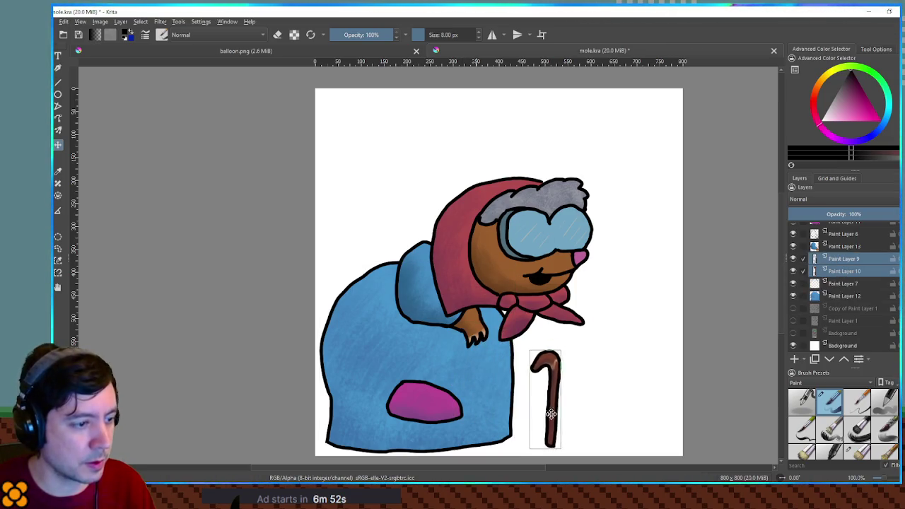
left_click(842, 246)
left_click(839, 233, "shift")
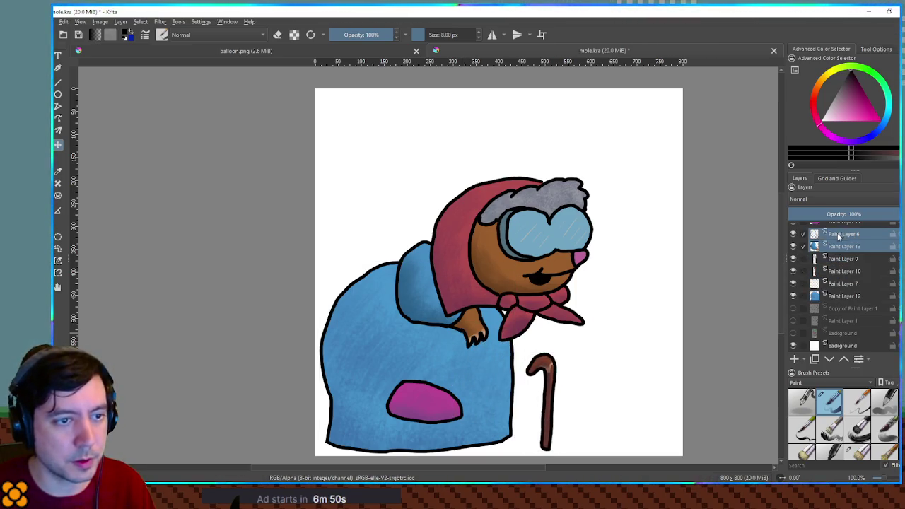
mouse_move(443, 315)
left_mouse_down()
mouse_move(391, 248)
mouse_move(631, 425)
mouse_move(659, 418)
left_mouse_up()
scroll(837, 259, "up", 3)
left_click(844, 290)
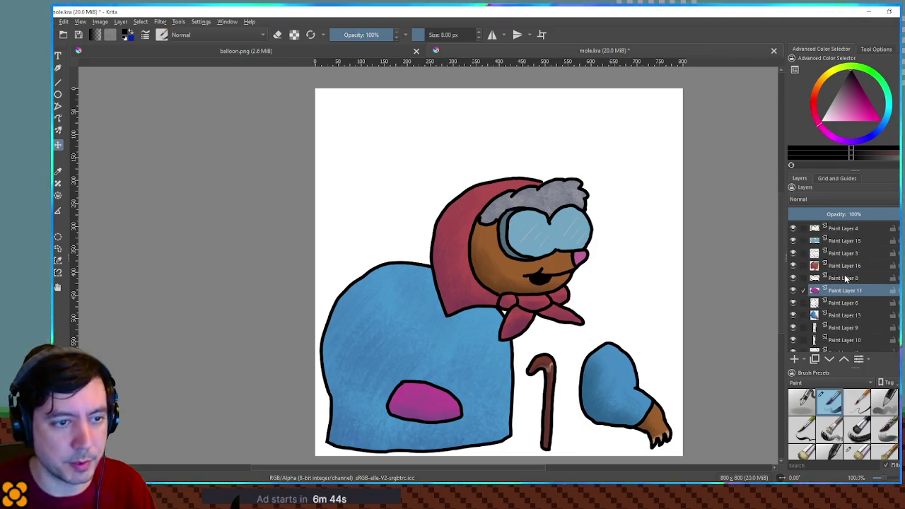
left_click(844, 278, "shift")
mouse_move(451, 409)
left_mouse_down()
mouse_move(663, 308)
mouse_move(656, 321)
left_mouse_up()
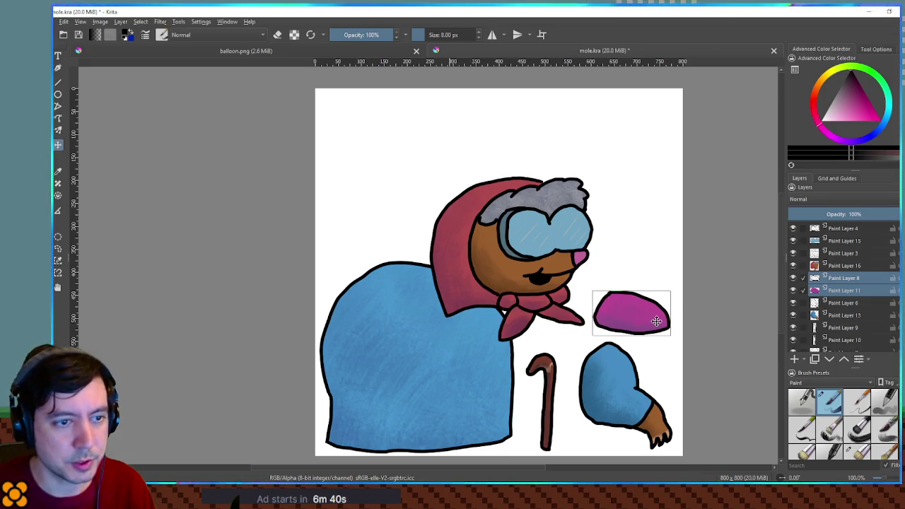
Move the head to the upper right, the glasses to the upper left, and the black nose down
left_click(844, 265)
left_click(844, 253, "shift")
mouse_move(545, 271)
left_mouse_down()
mouse_move(640, 230)
mouse_move(634, 194)
left_mouse_up()
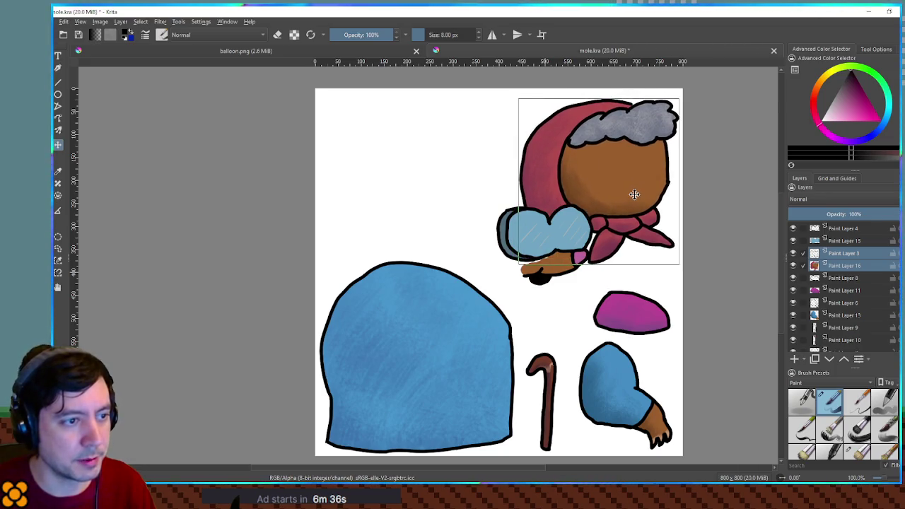
scroll(838, 269, "up", 2)
left_click(842, 310)
left_click(844, 297, "shift")
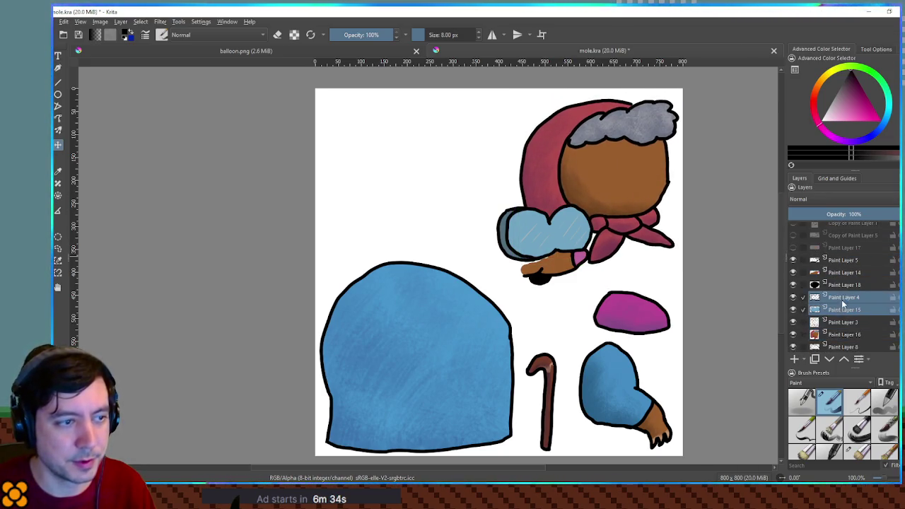
mouse_move(529, 215)
left_mouse_down()
mouse_move(540, 285)
mouse_move(449, 200)
mouse_move(446, 133)
left_mouse_up()
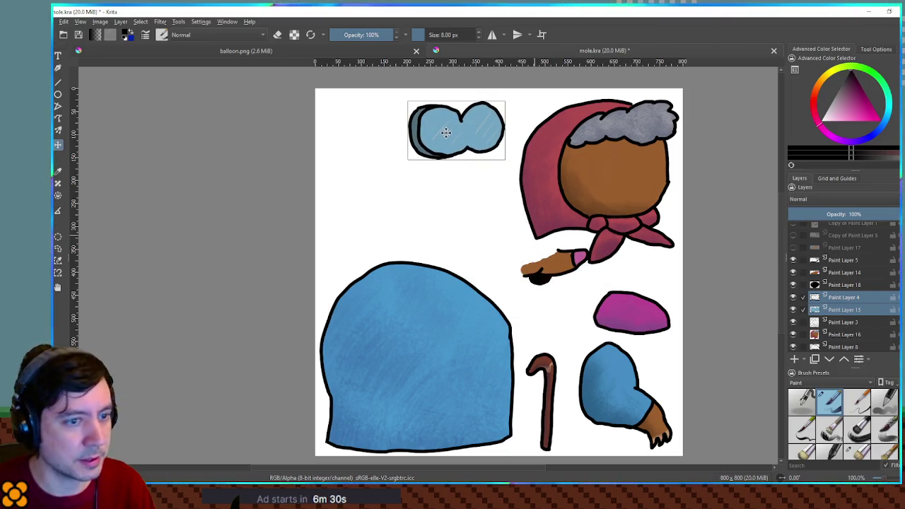
left_click(846, 285)
left_click_drag(561, 252, 573, 297)
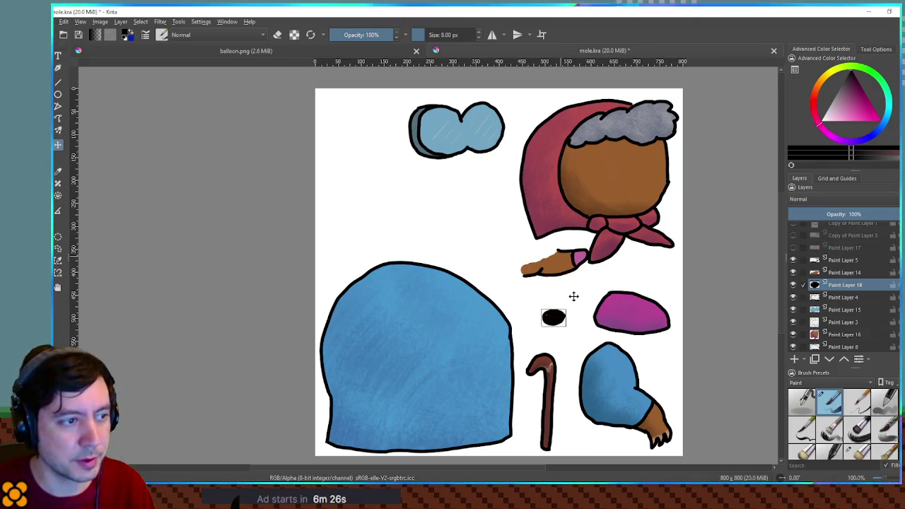
Show the limb layers, move the brown limb to the top-left corner, and slide its copy below
left_click(793, 248)
left_click(793, 235)
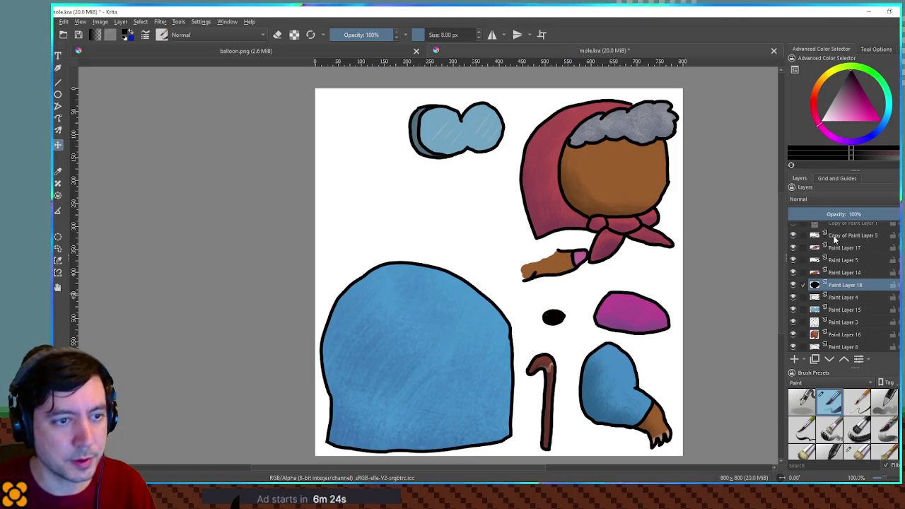
left_click(849, 235)
left_click(845, 273, "shift")
mouse_move(597, 254)
left_mouse_down()
mouse_move(423, 215)
mouse_move(408, 106)
left_mouse_up()
left_click(856, 236)
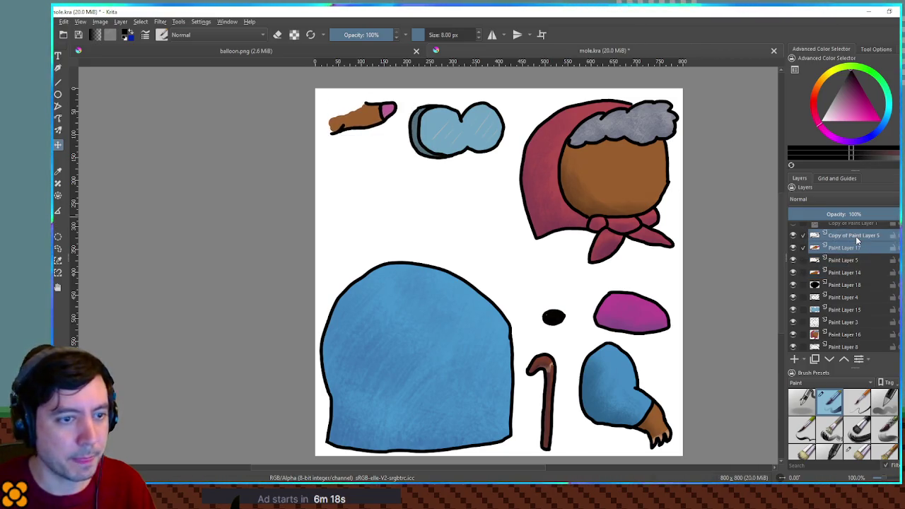
key("Down")
key("Down")
key("Down")
key("Down")
key("Down")
key("Down")
key("Down")
key("Down")
key("Down")
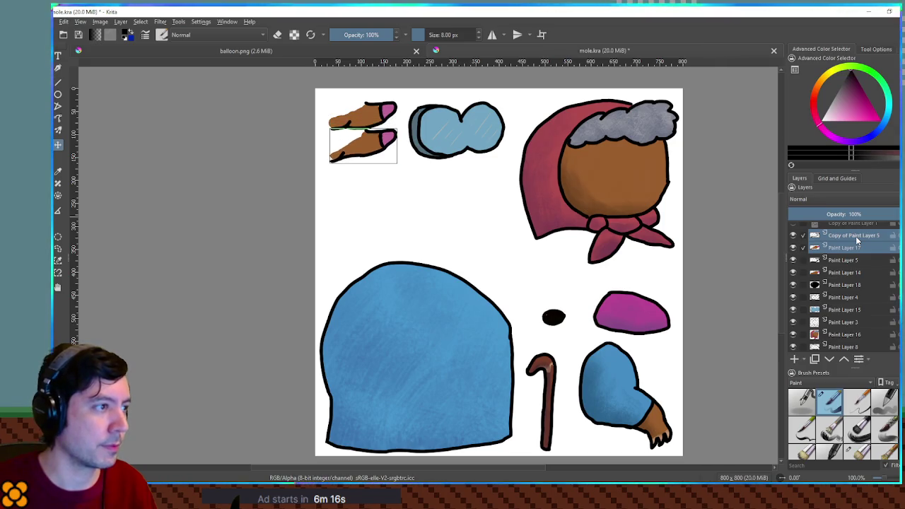
key("Down")
key("Down")
key("Down")
key("Down")
key("Down")
key("Down")
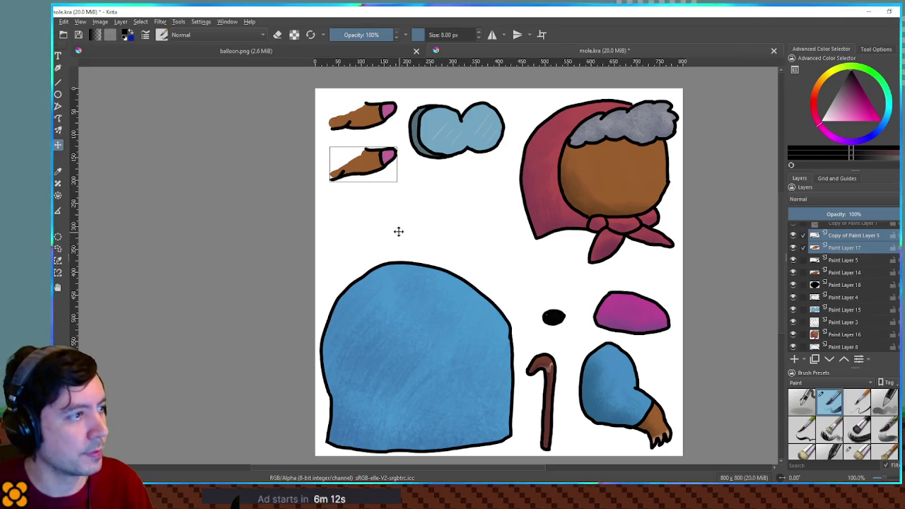
Hide the Background layer to make the canvas transparent and select Paint Layer 1
scroll(863, 255, "up", 2)
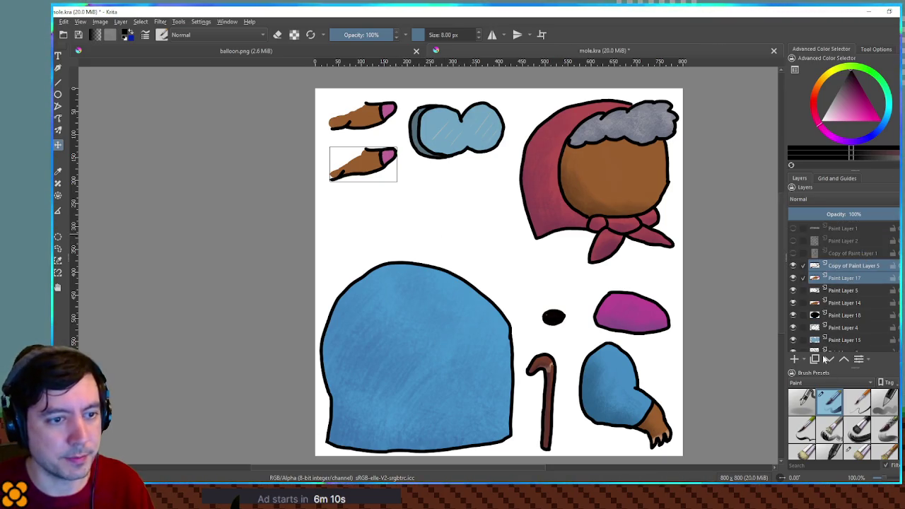
scroll(817, 333, "down", 5)
left_click(792, 345)
scroll(871, 318, "up", 5)
left_click(835, 229)
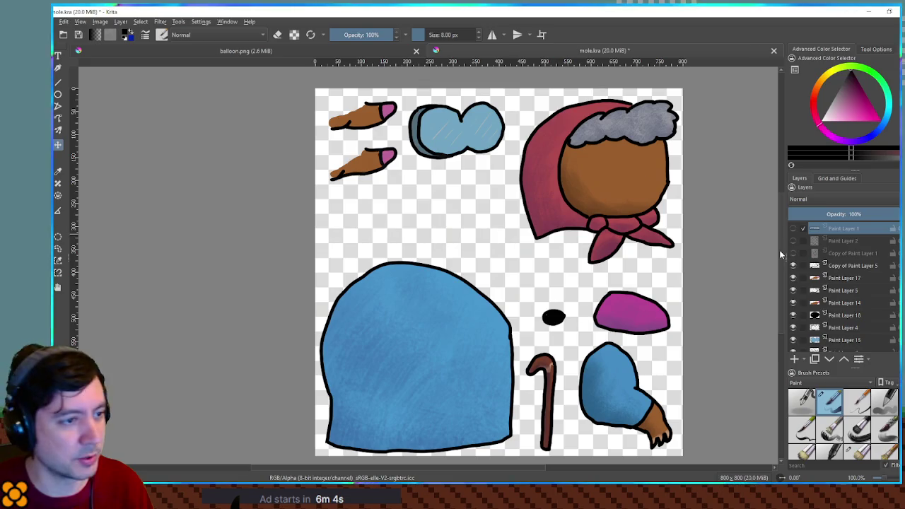
Switch from Krita to the Godot editor
key("alt+Tab")
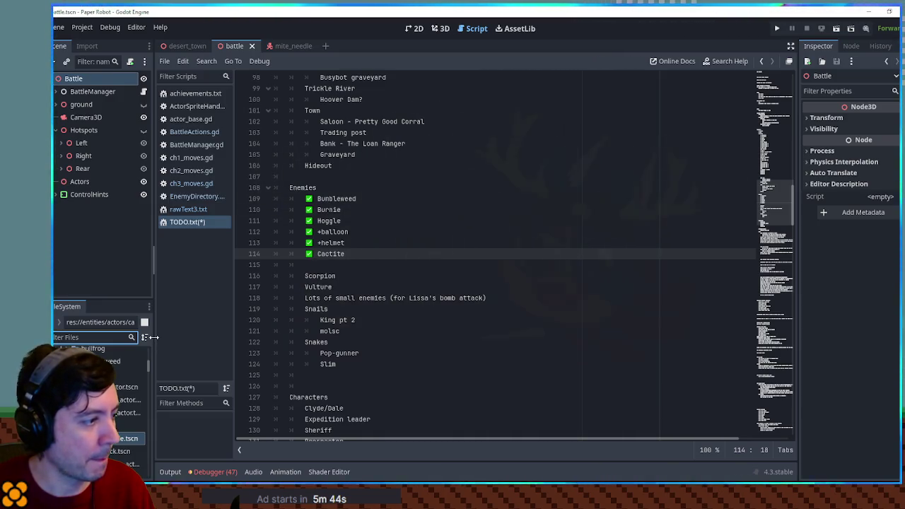
Create a folder named 'mole' in res://entities/partners/ from the FileSystem dock
left_click_drag(154, 337, 193, 337)
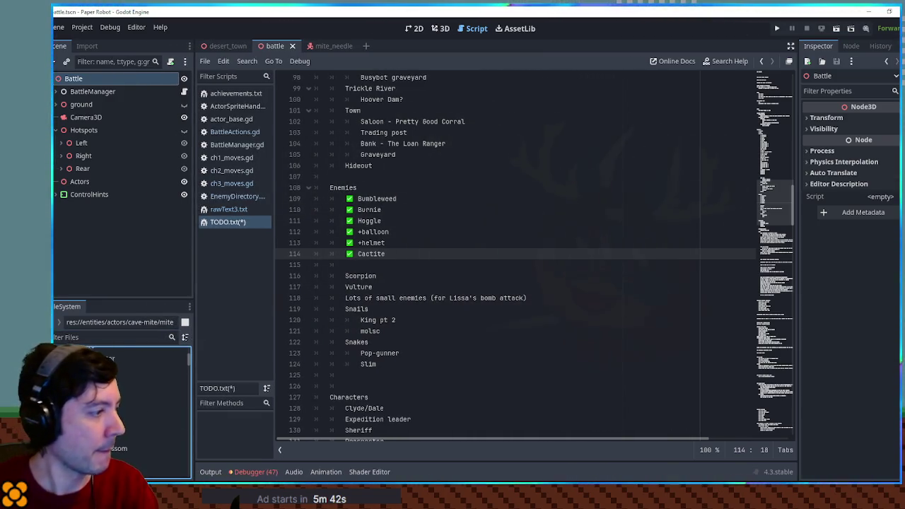
scroll(120, 410, "up", 3)
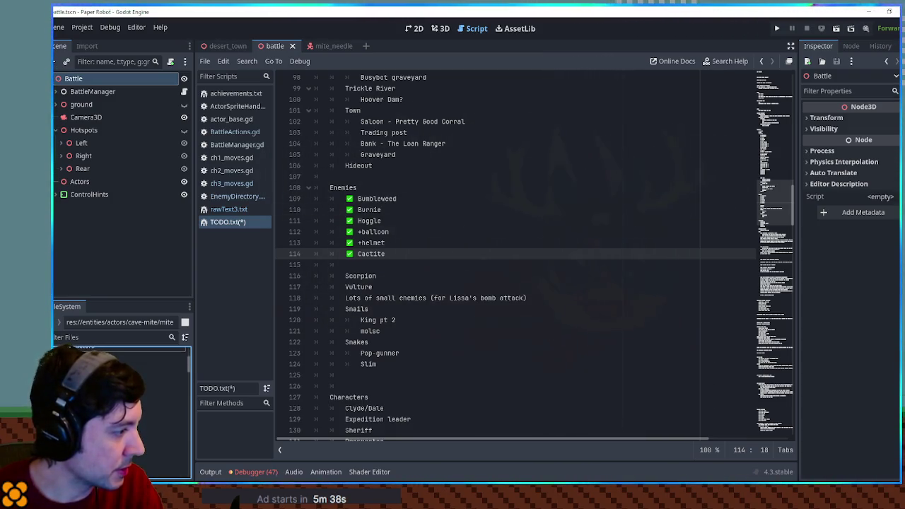
left_click(160, 410)
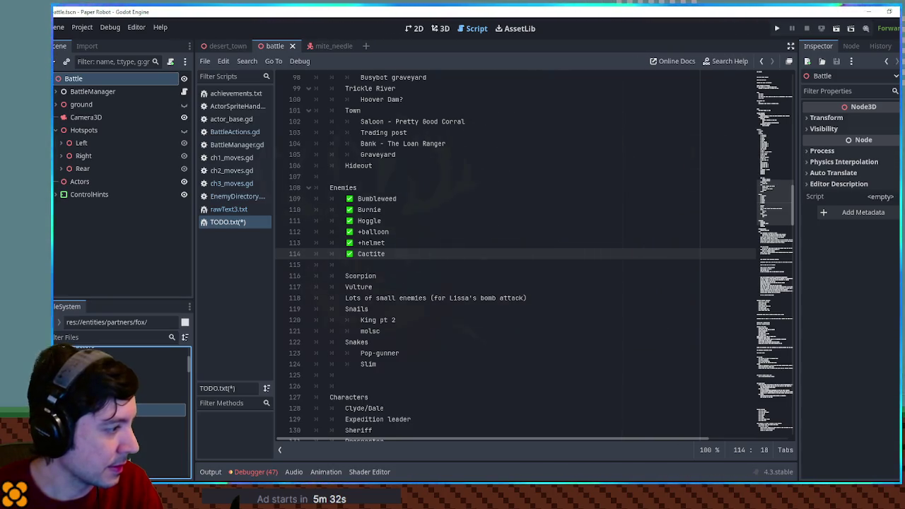
right_click(89, 398)
left_click(230, 285)
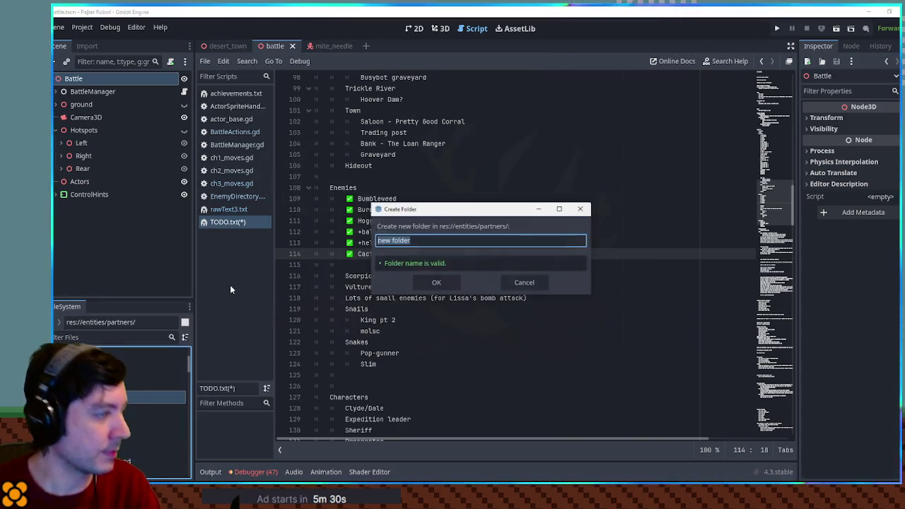
type("mole")
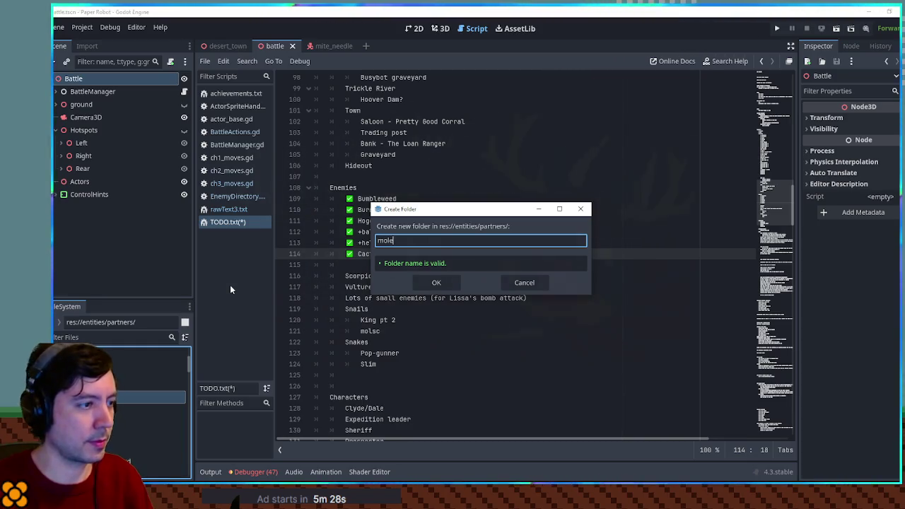
key("Return")
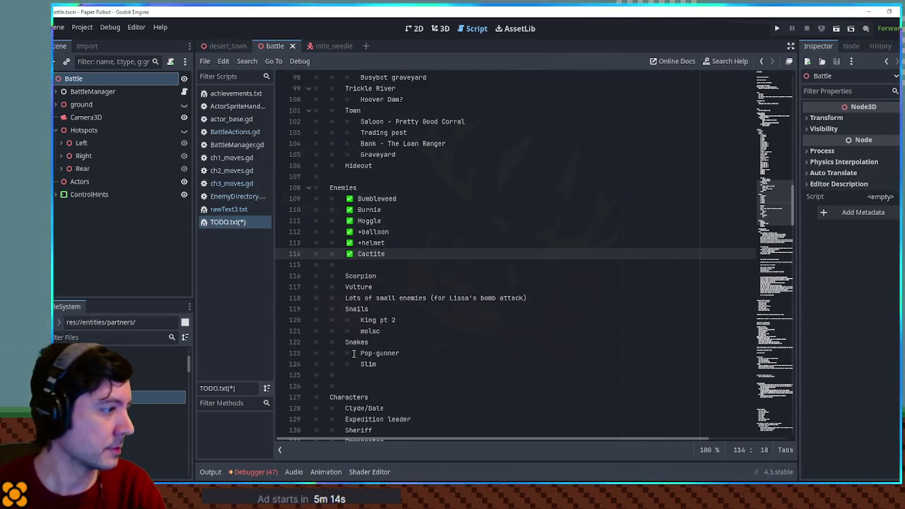
Open the mole folder and try pasting a file, dismissing the paste error
double_click(154, 398)
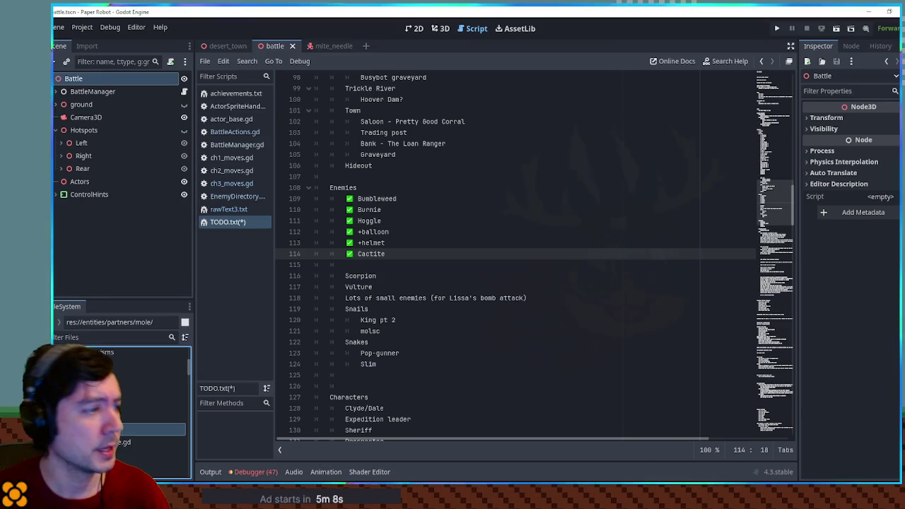
scroll(142, 396, "down", 3)
left_click(161, 413)
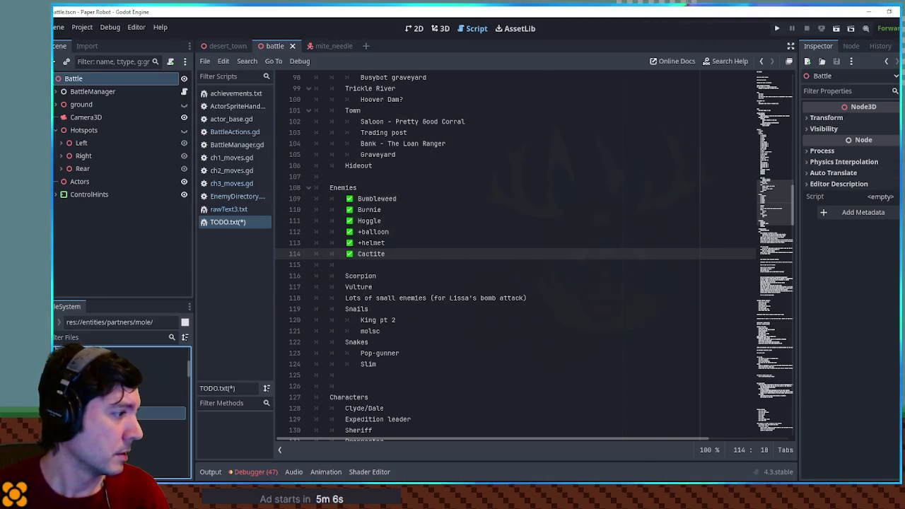
left_click(162, 465)
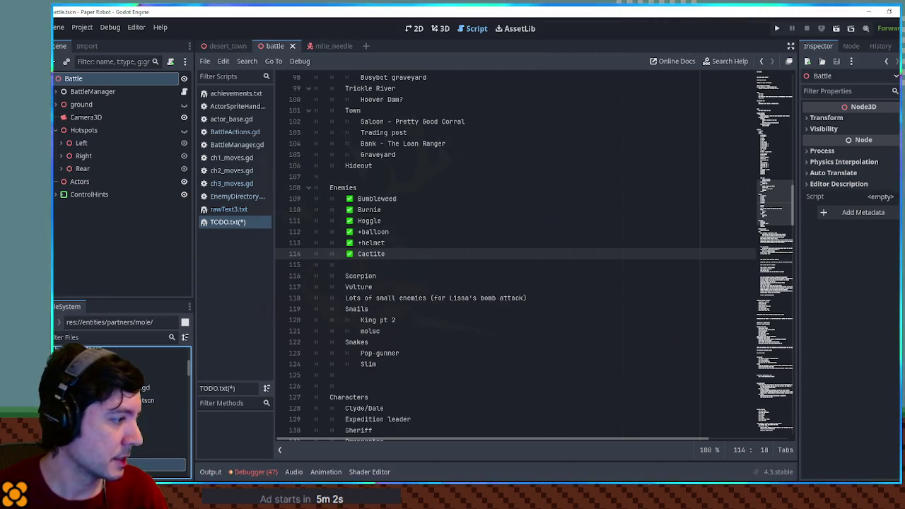
key("ctrl+v")
left_click(487, 269)
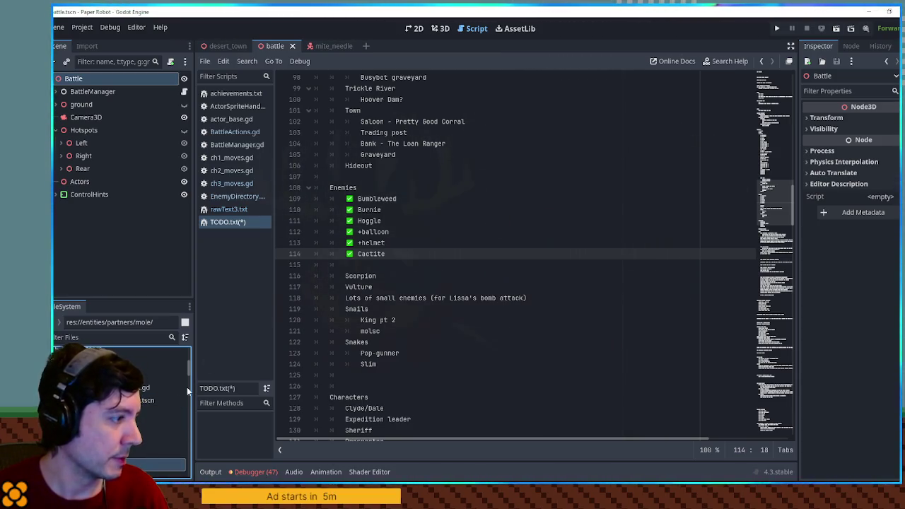
scroll(120, 410, "down", 1)
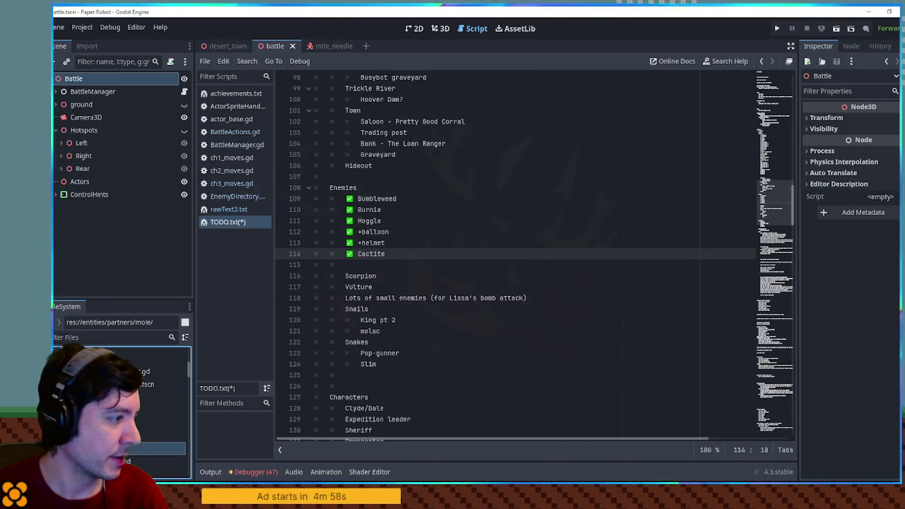
Duplicate actor_partner_kat.tscn as actor_partner_mole.tscn
left_click(142, 384)
key("ctrl+d")
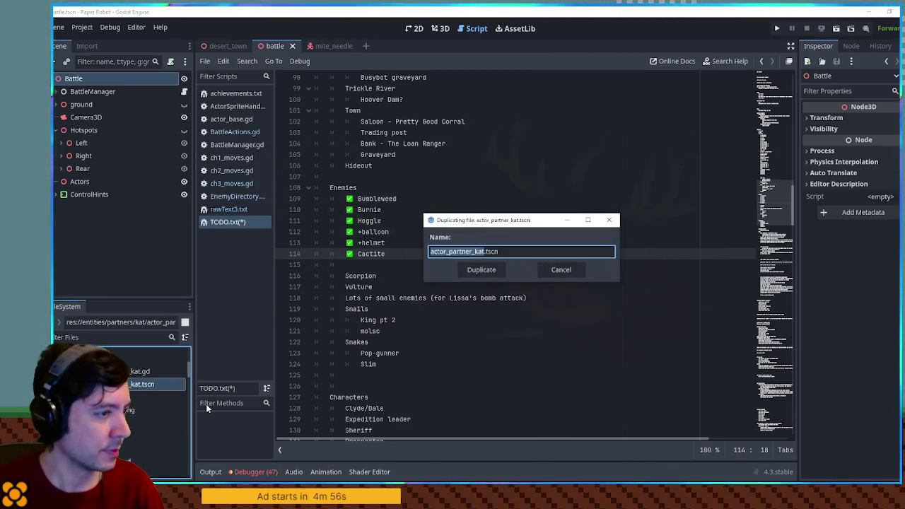
type("0")
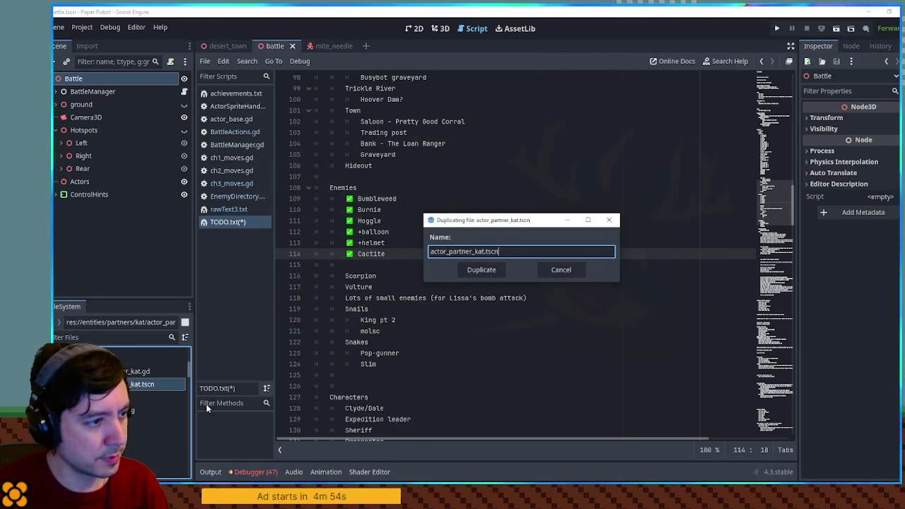
key("BackSpace")
key("BackSpace")
key("BackSpace")
type("mole")
key("Return")
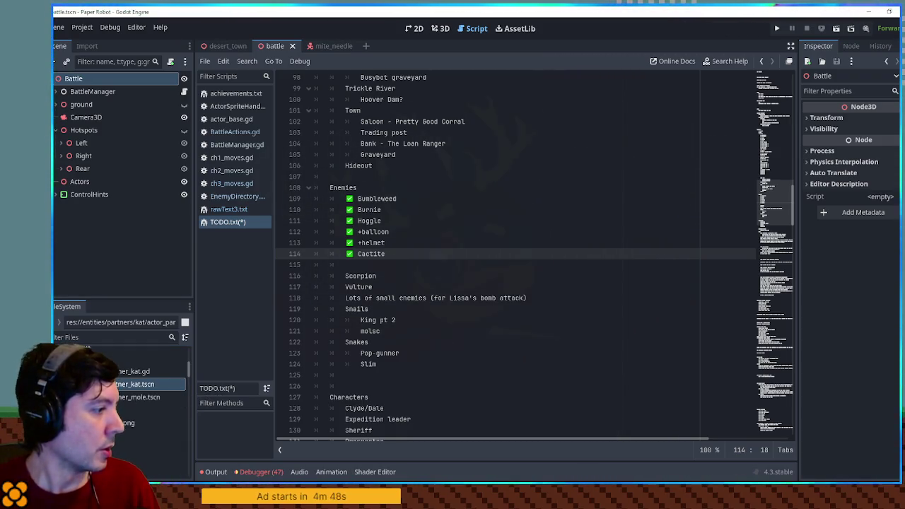
Move actor_partner_mole.tscn into the mole folder, open it, and begin renaming its root node
left_click(141, 397)
key("Return")
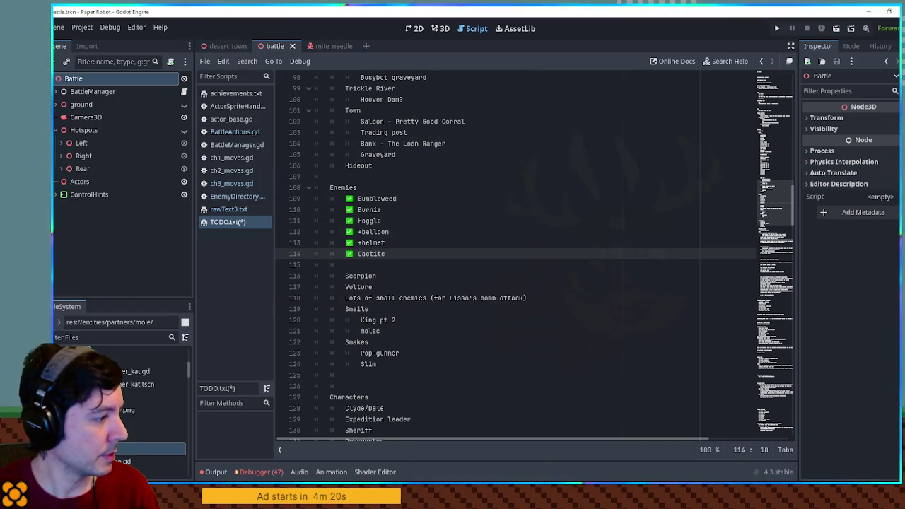
left_click(113, 449)
double_click(141, 462)
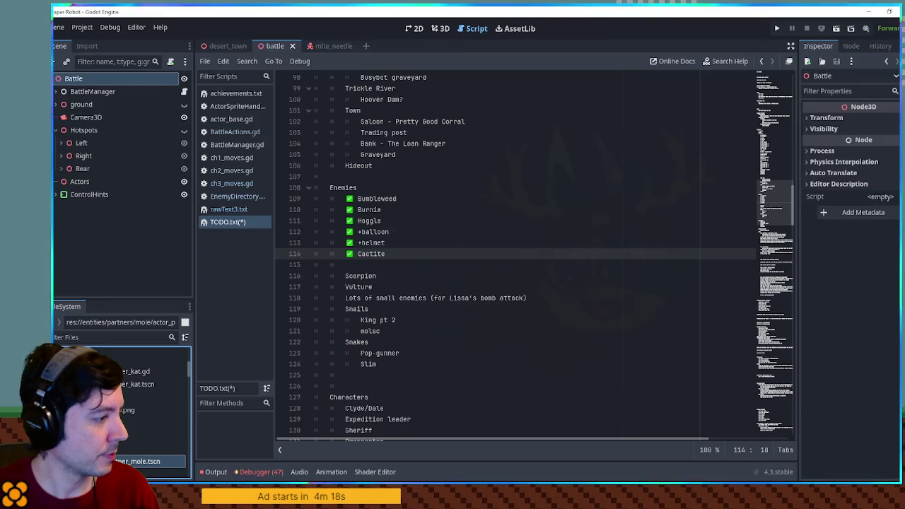
double_click(83, 82)
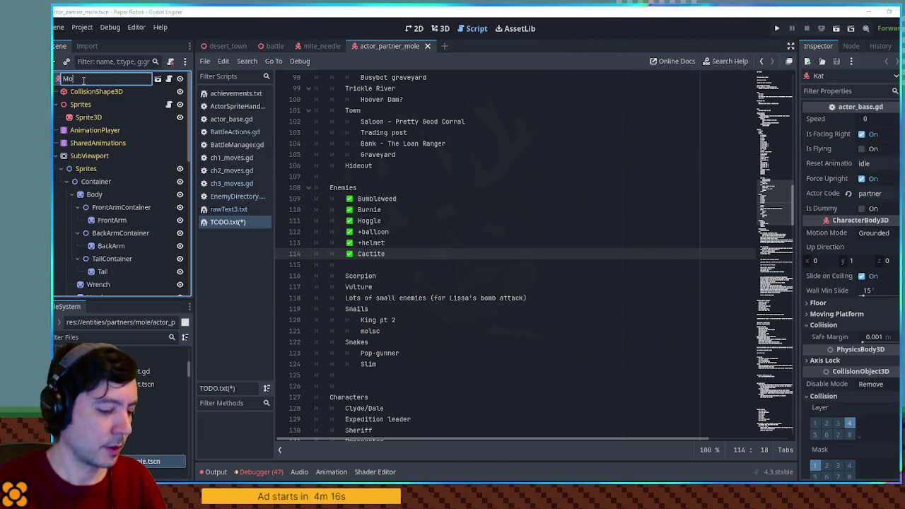
Rename the character's root node to Molemaw
type("Molemp")
key("BackSpace")
type("aw")
key("Return")
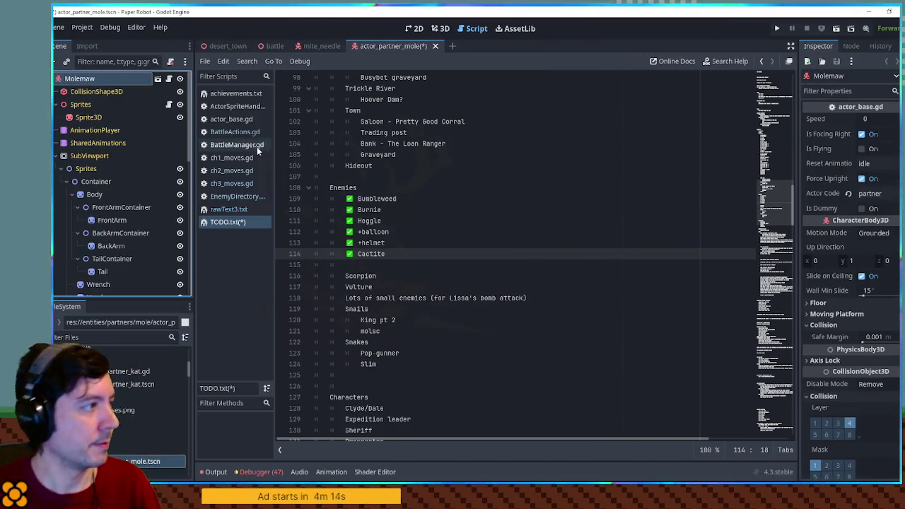
Switch from the 3D view to the 2D canvas of AnimationCanvas
left_click(440, 28)
scroll(544, 238, "up", 5)
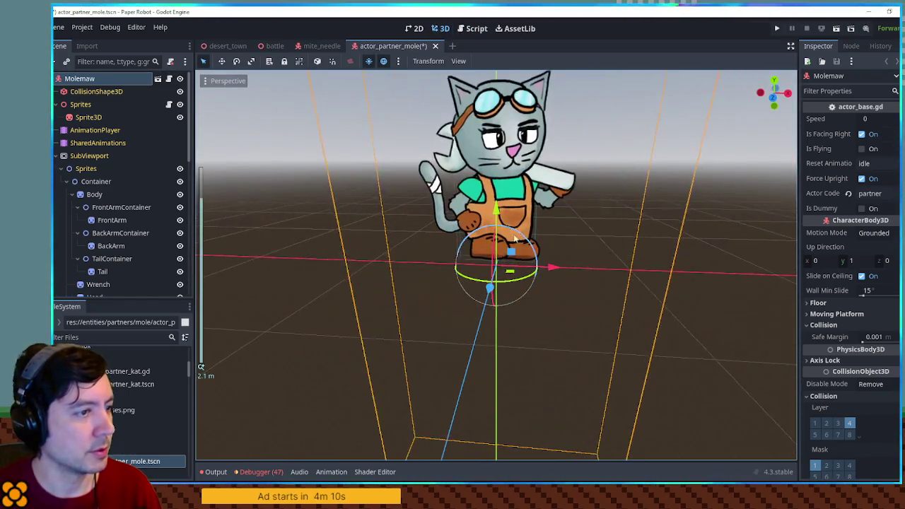
left_click(57, 168)
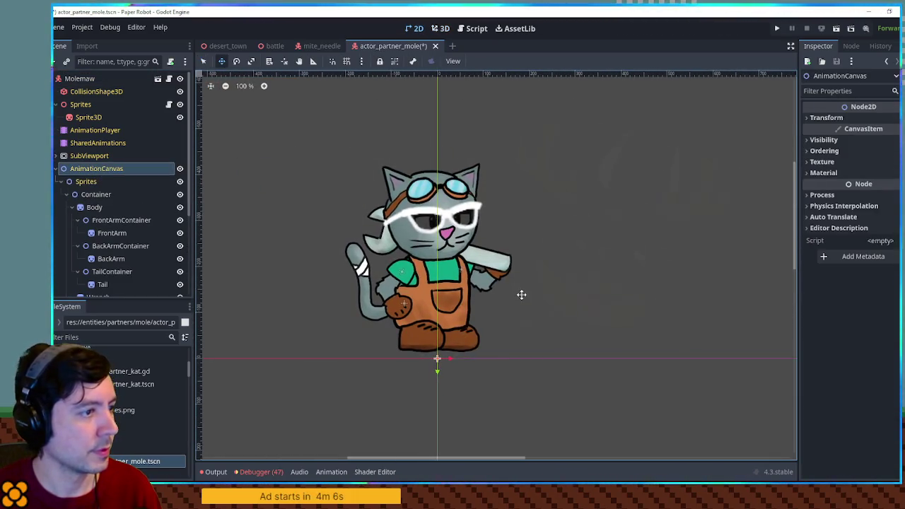
scroll(121, 195, "down", 4)
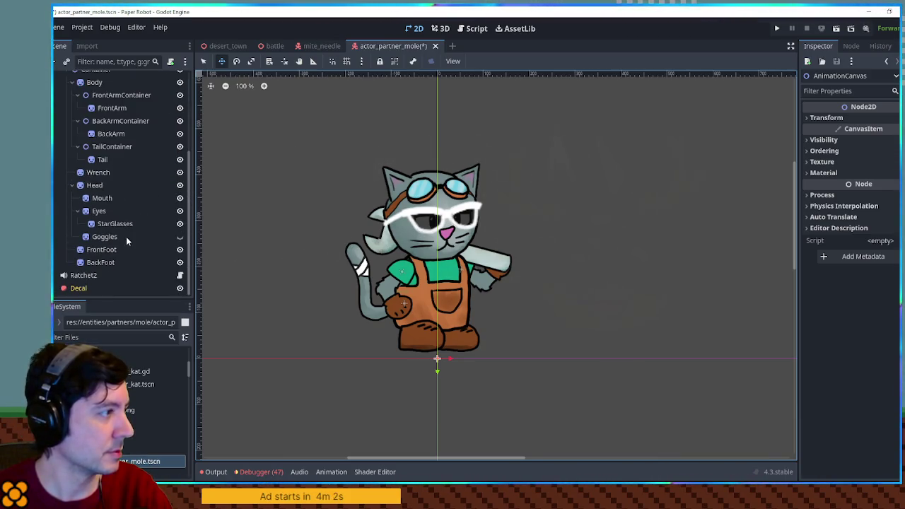
scroll(124, 230, "up", 2)
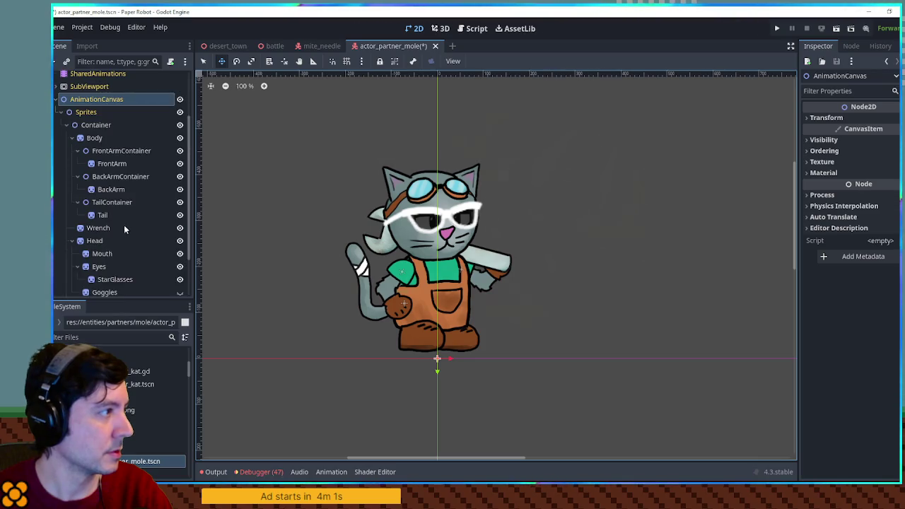
Collapse the Body and Head branches, select the five old sprites, then select Container
left_click(90, 125)
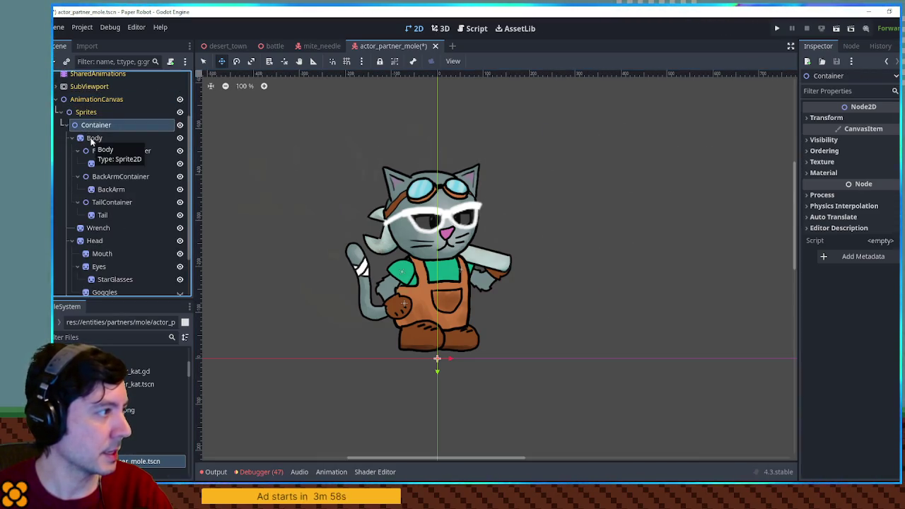
left_click(72, 138)
left_click(72, 185)
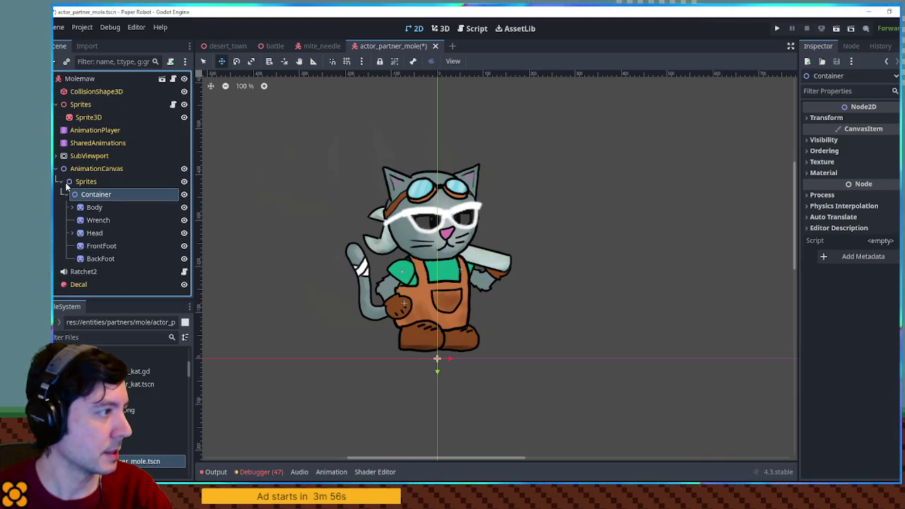
left_click(94, 207)
left_click(100, 258, "shift")
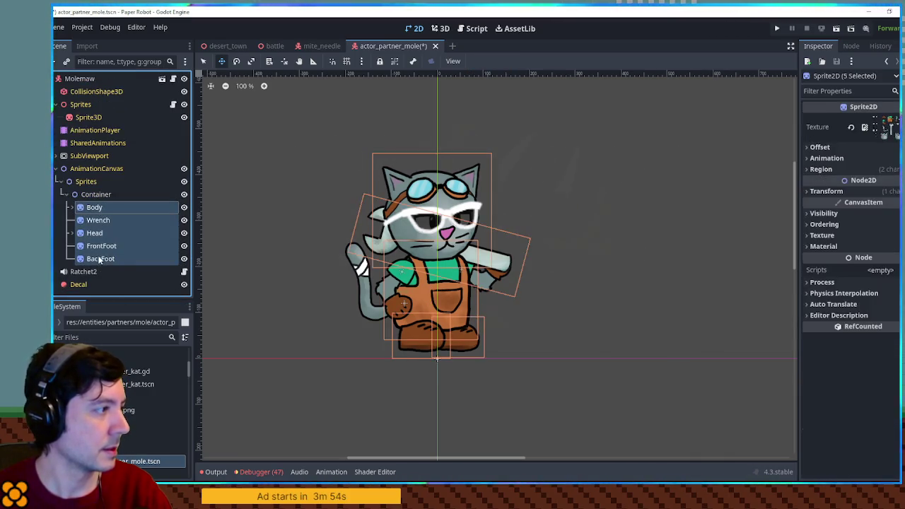
left_click(99, 195)
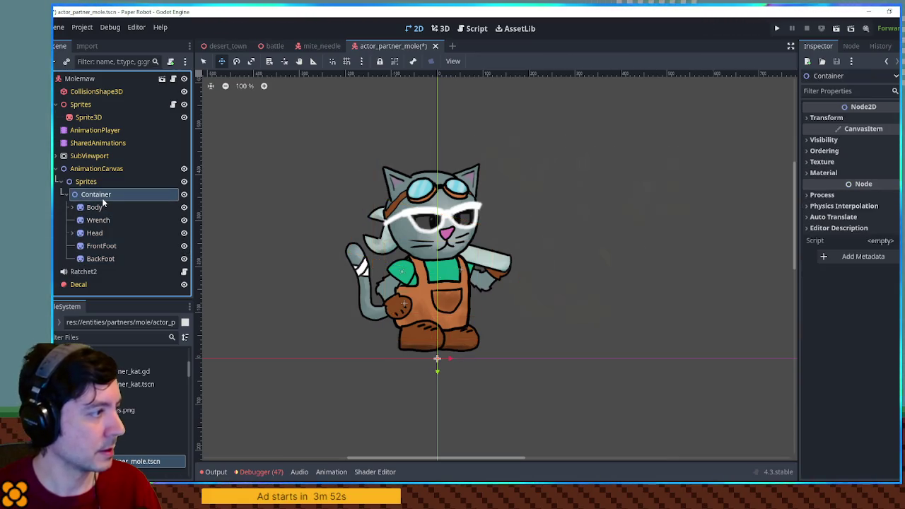
Add a Node2D named Kat under Container
key("ctrl+a")
type("node2d")
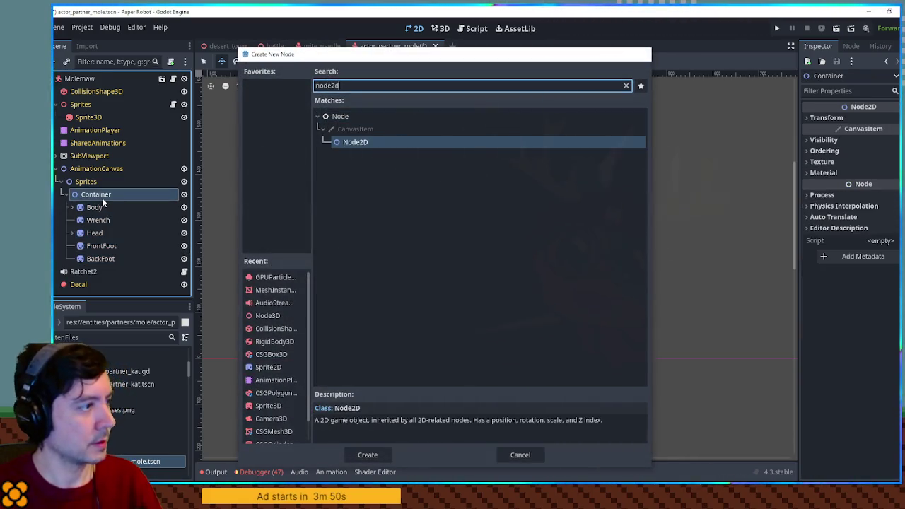
key("Return")
key("F2")
type("Kat")
key("Return")
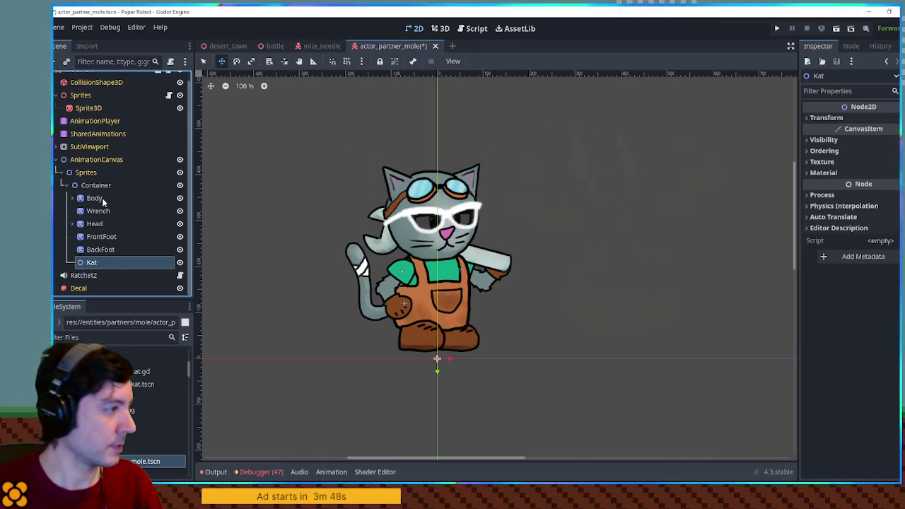
Move the five old cat sprites under Kat and shift Kat to the right
left_click(102, 198)
left_click(97, 251, "shift")
left_click_drag(94, 253, 92, 262)
left_click(91, 198)
left_click_drag(450, 258, 684, 263)
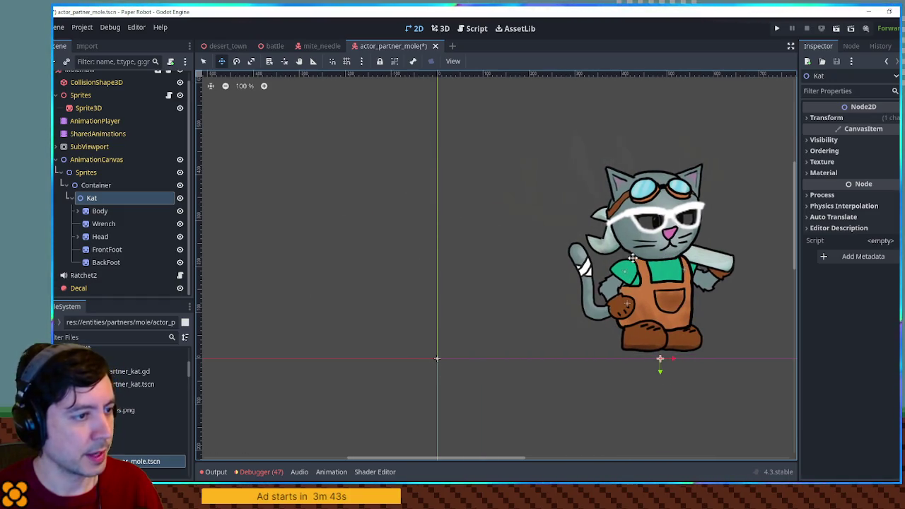
Add a Sprite2D named Body under Container and place it above Kat
left_click(89, 186)
key("ctrl+a")
type("sprite")
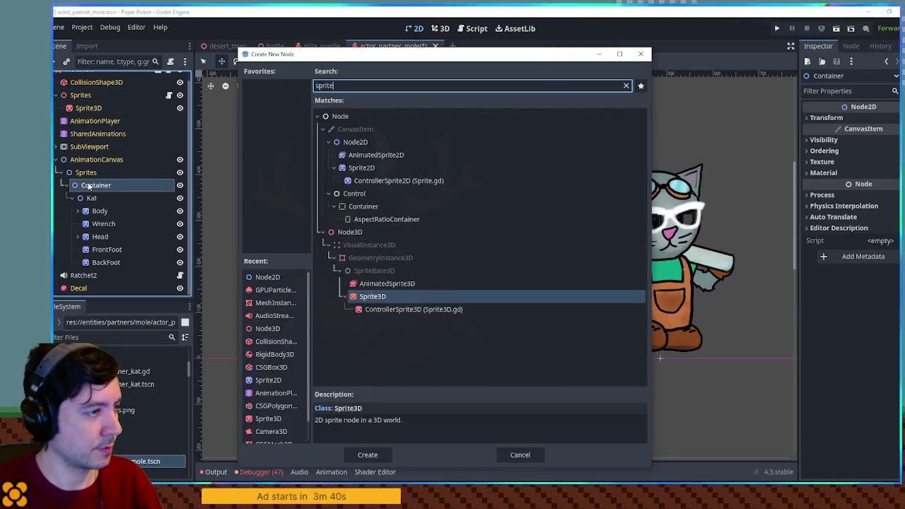
type("2d")
key("Return")
key("F2")
type("Body")
key("Return")
left_click_drag(94, 275, 90, 199)
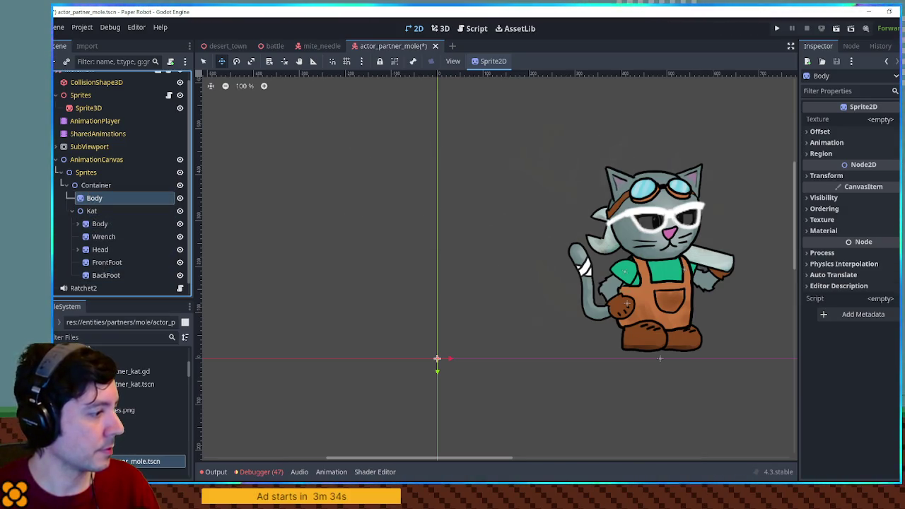
Give Body the mole sprite sheet texture with a region cropped to the blue body piece
left_click_drag(127, 435, 341, 206)
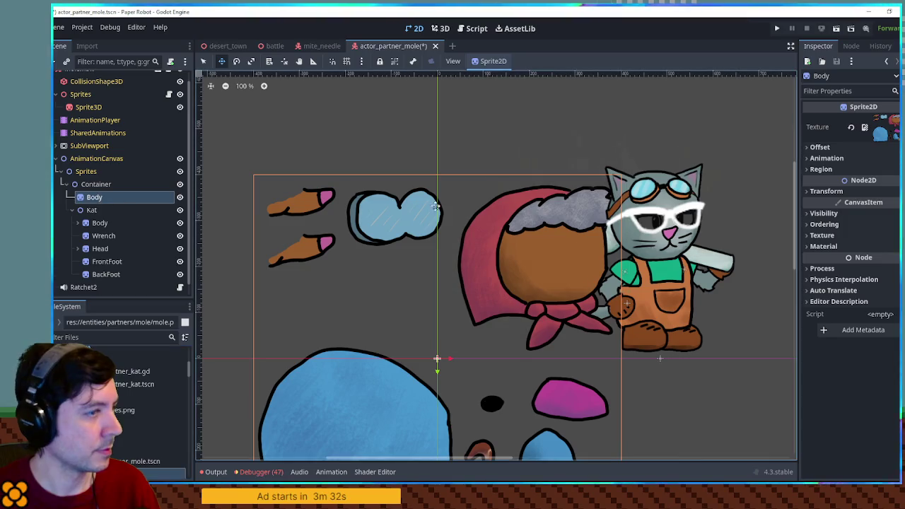
left_click(821, 169)
left_click(867, 181)
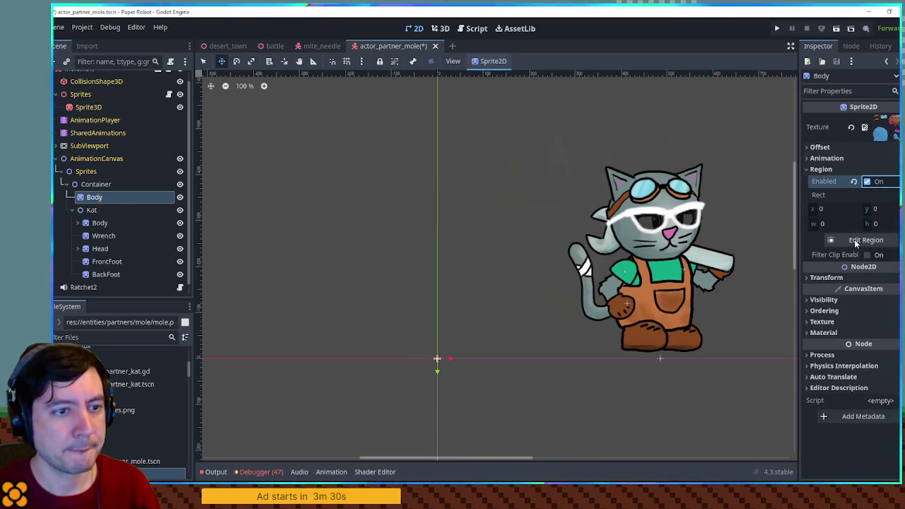
left_click(855, 240)
left_click_drag(551, 153, 467, 243)
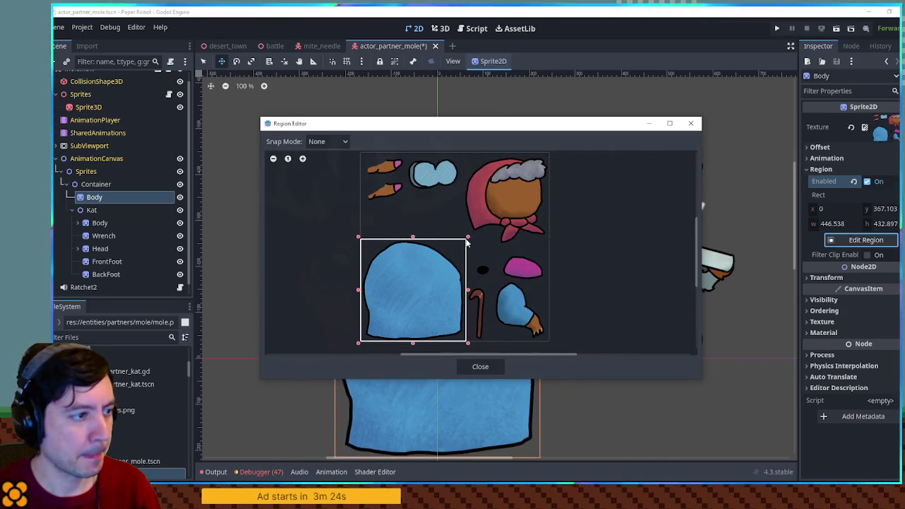
left_click(480, 366)
Scale the body to 0.65 and position it resting on the origin at (-2, -156)
left_click_drag(485, 370, 475, 296)
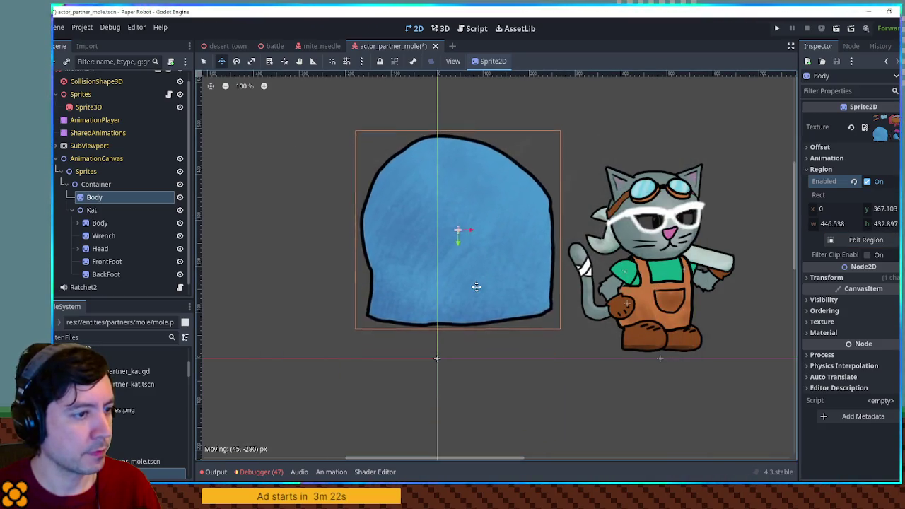
left_click_drag(475, 295, 463, 298)
left_click(827, 277)
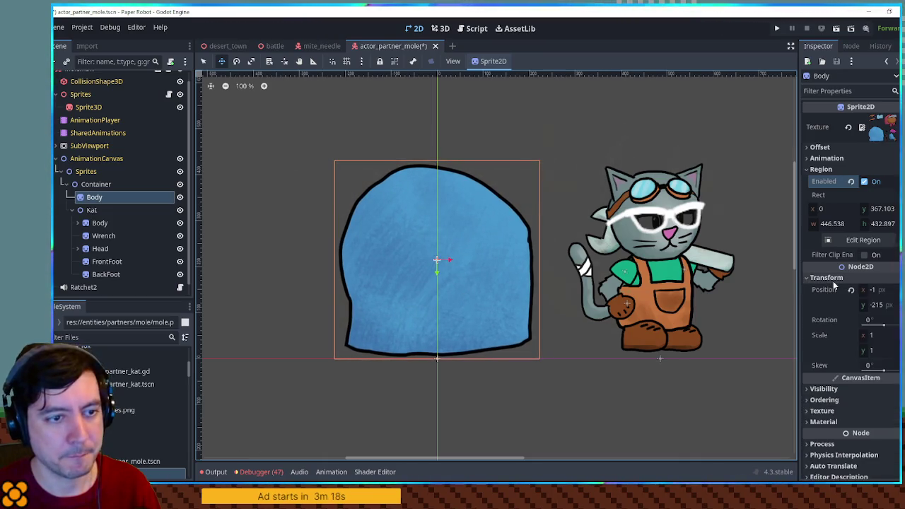
left_click_drag(873, 336, 841, 335)
mouse_move(507, 269)
left_mouse_down()
mouse_move(586, 283)
mouse_move(479, 289)
mouse_move(482, 283)
left_mouse_up()
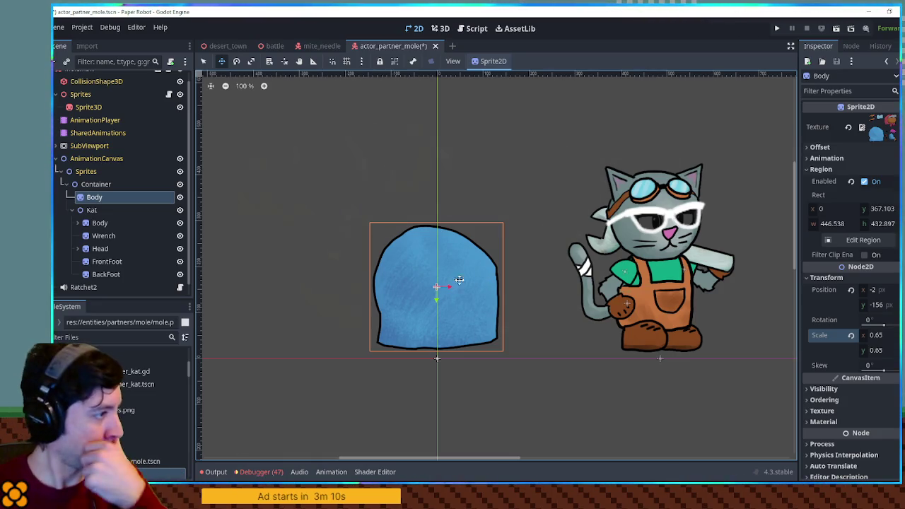
left_click(120, 200)
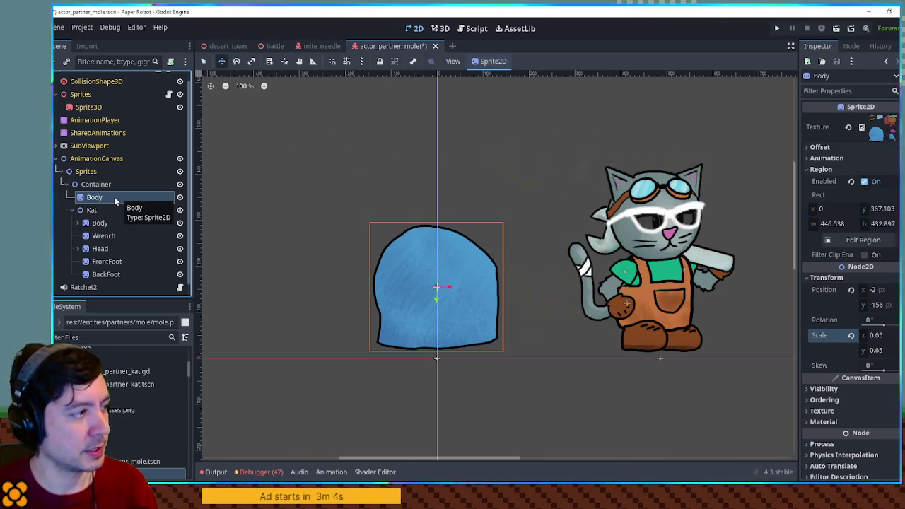
Add a Node2D child under Body, then another Node2D under Feet
key("ctrl+a")
type("node")
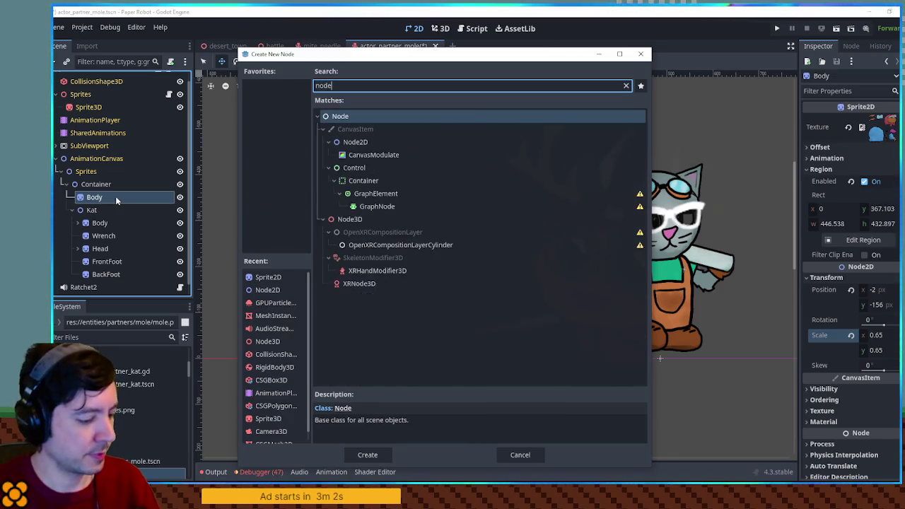
type("2d")
key("Return")
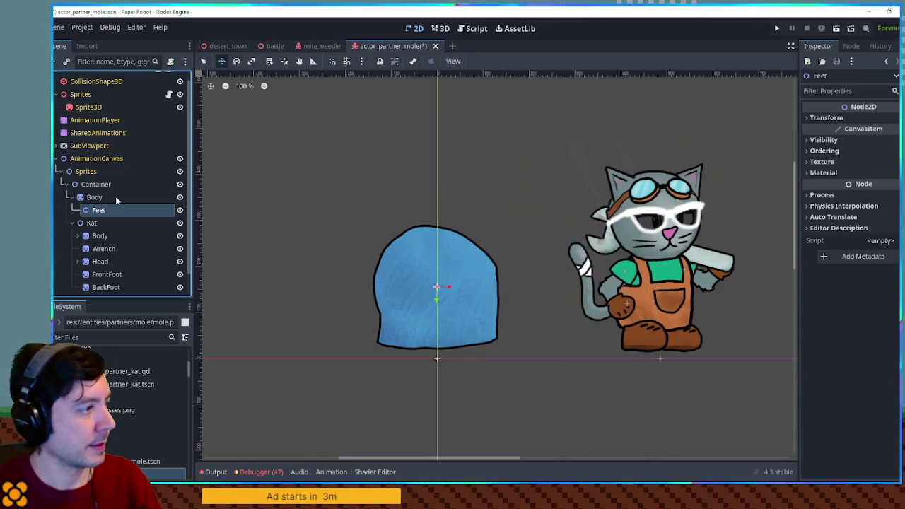
key("ctrl+a")
type("sp")
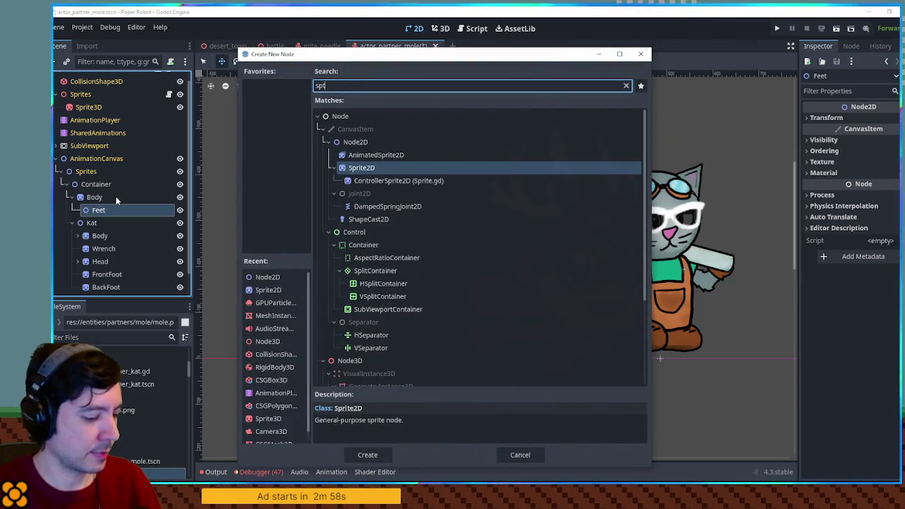
key("BackSpace")
key("BackSpace")
type("node")
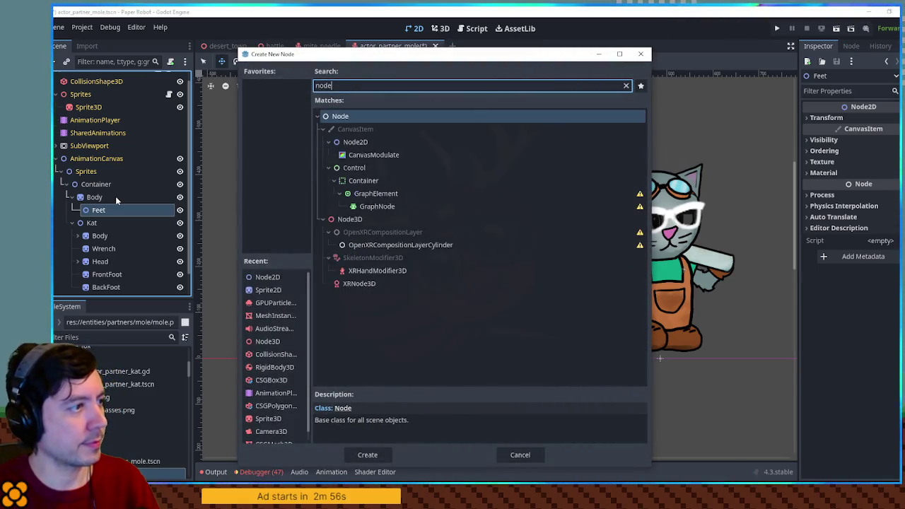
type("3")
key("BackSpace")
type("2d")
key("Return")
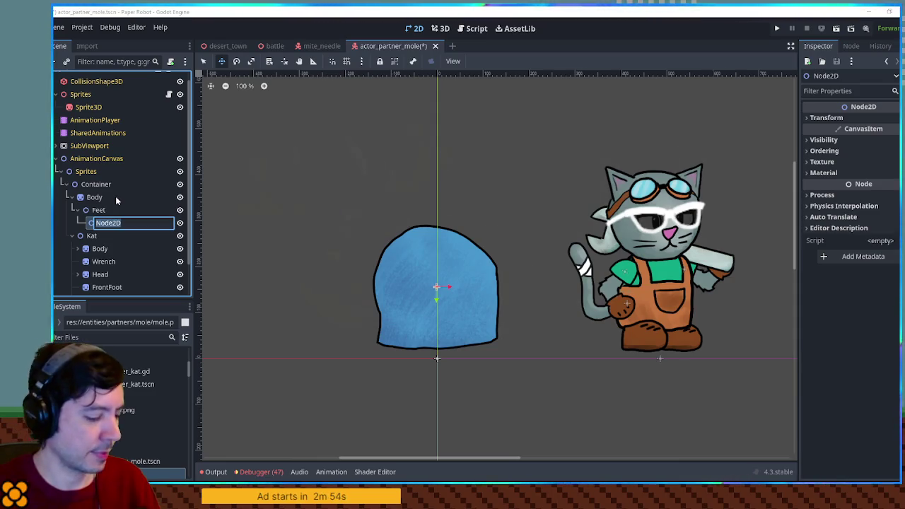
Name the new pivot NearRot, then search 'sprite' in Add Child Node and close it
type("Foot")
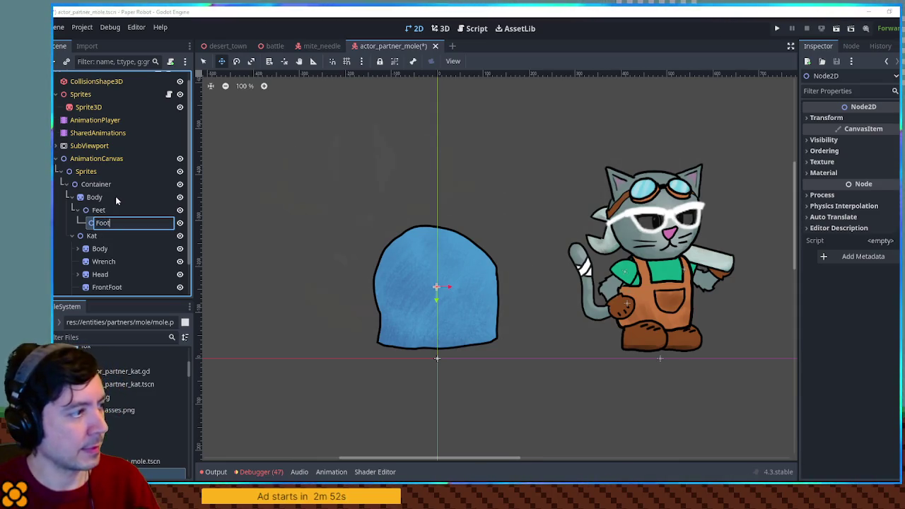
key("BackSpace")
key("BackSpace")
key("BackSpace")
type("BackRot")
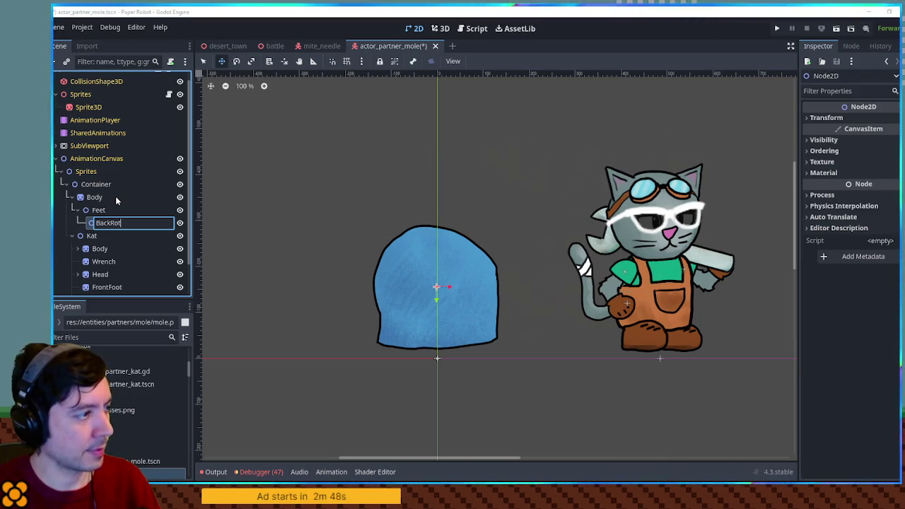
key("BackSpace")
key("BackSpace")
key("BackSpace")
key("BackSpace")
key("BackSpace")
key("BackSpace")
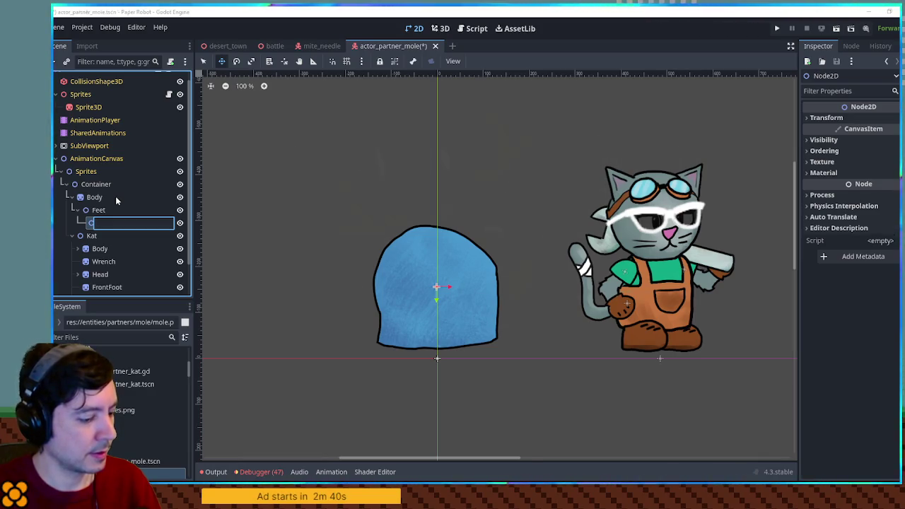
type("NearRot")
key("Return")
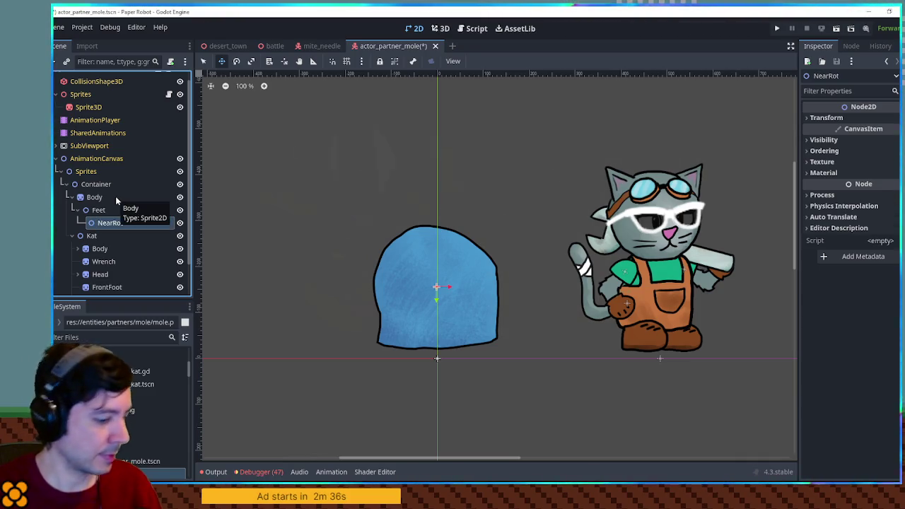
key("ctrl+a")
type("sprite")
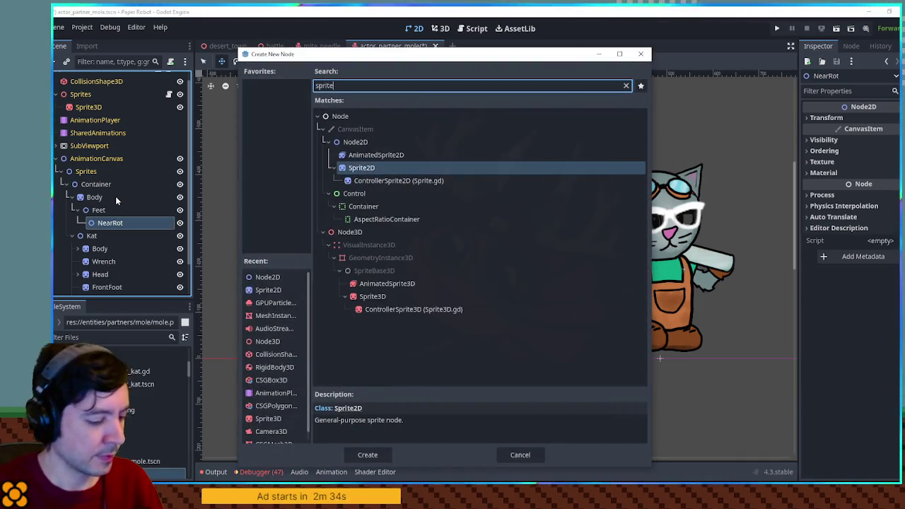
key("Return")
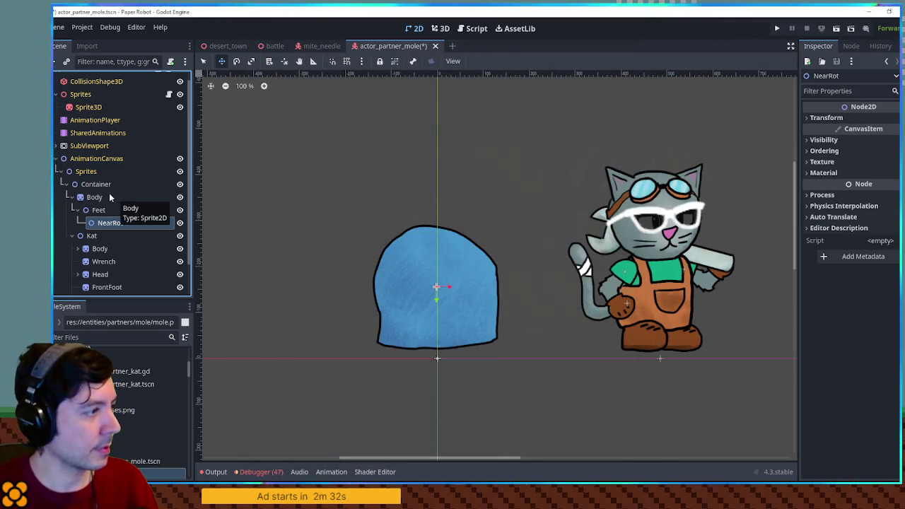
Paste a copy of Body under NearRot with position reset to 0, 0 and scale to 1
left_click(94, 196)
key("ctrl+c")
left_click(114, 223)
key("ctrl+v")
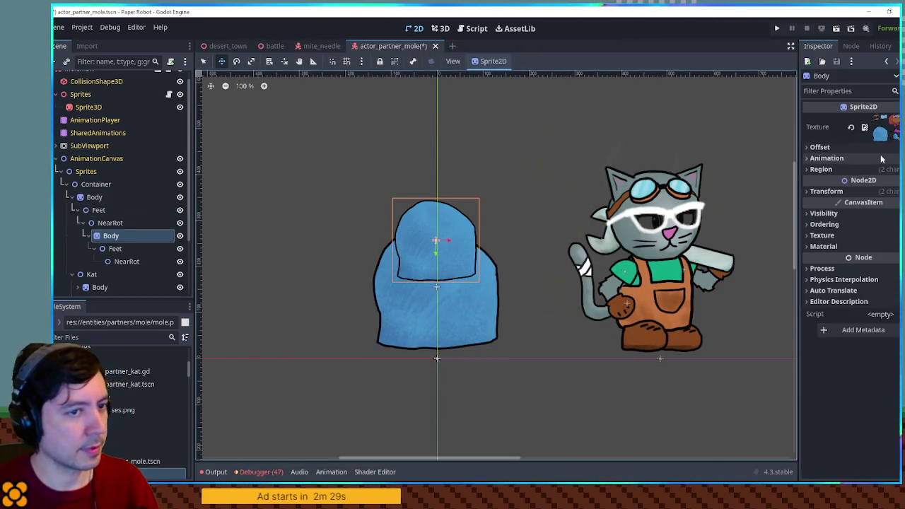
left_click(827, 191)
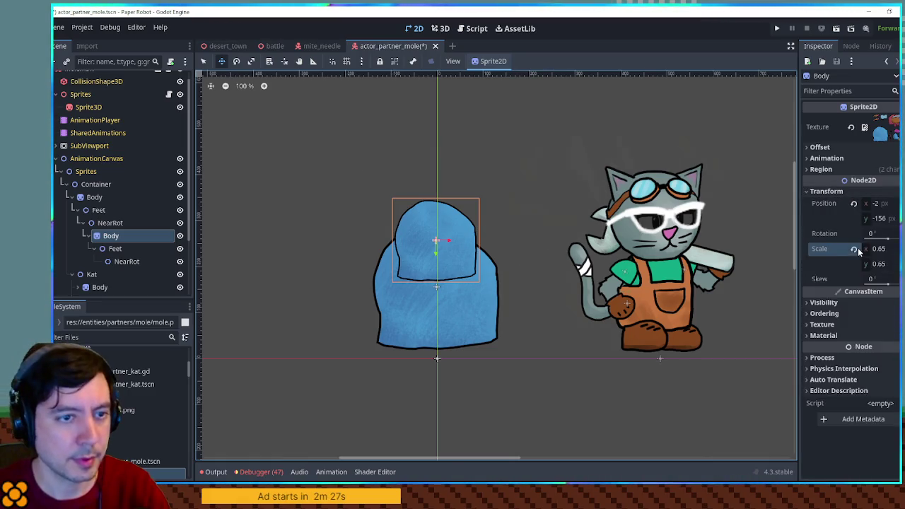
left_click(855, 203)
left_click(854, 248)
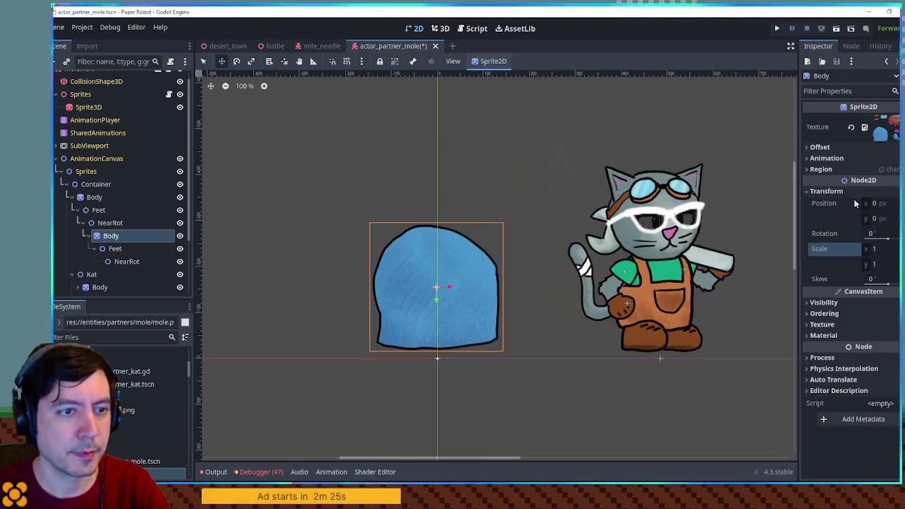
Crop the copy's region to the pink foot and move it below the pivot
left_click(821, 169)
left_click(864, 239)
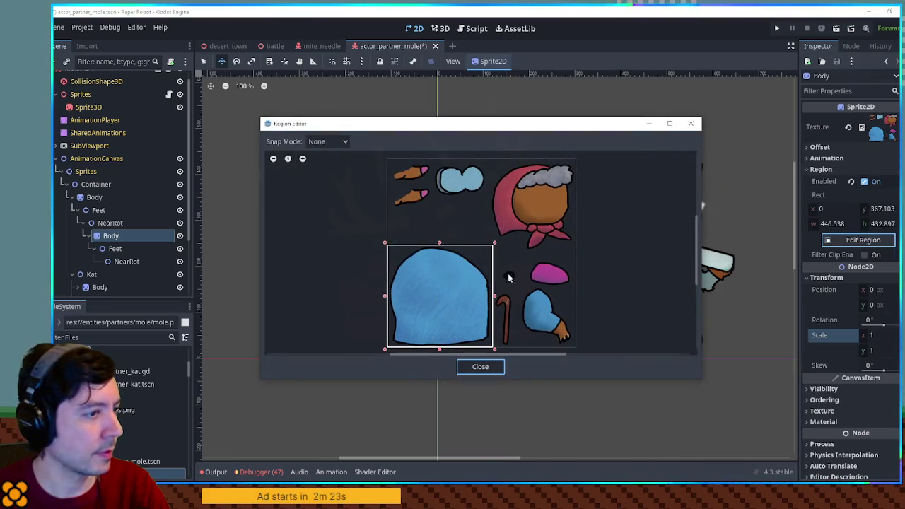
left_click_drag(524, 258, 574, 290)
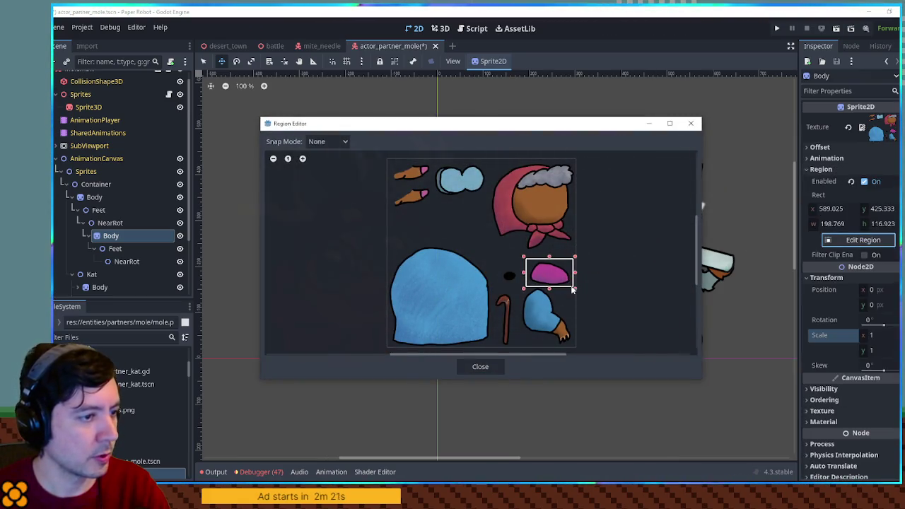
left_click(481, 367)
scroll(453, 306, "up", 4)
scroll(427, 303, "up", 1)
left_click_drag(427, 303, 440, 324)
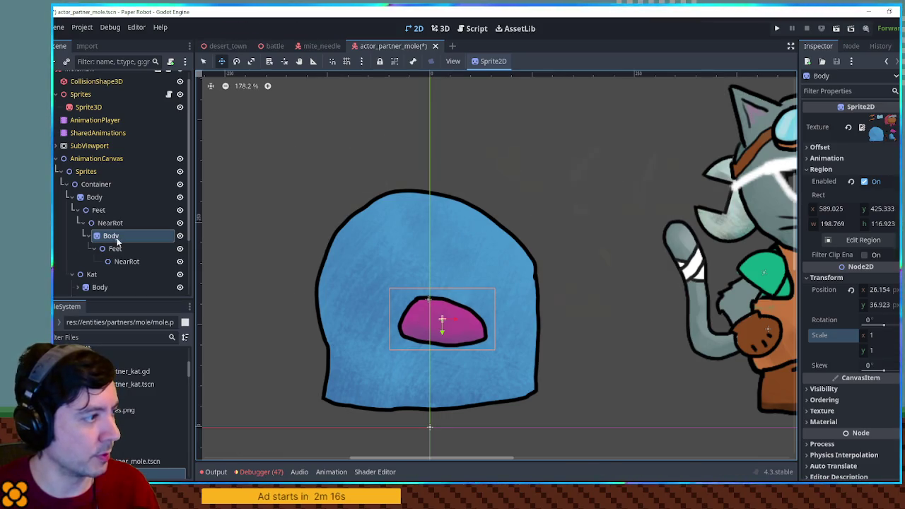
Delete the copy's extra Feet and NearRot children and test rotating the foot around NearRot
left_click(116, 249)
key("Delete")
key("Return")
left_click(110, 223)
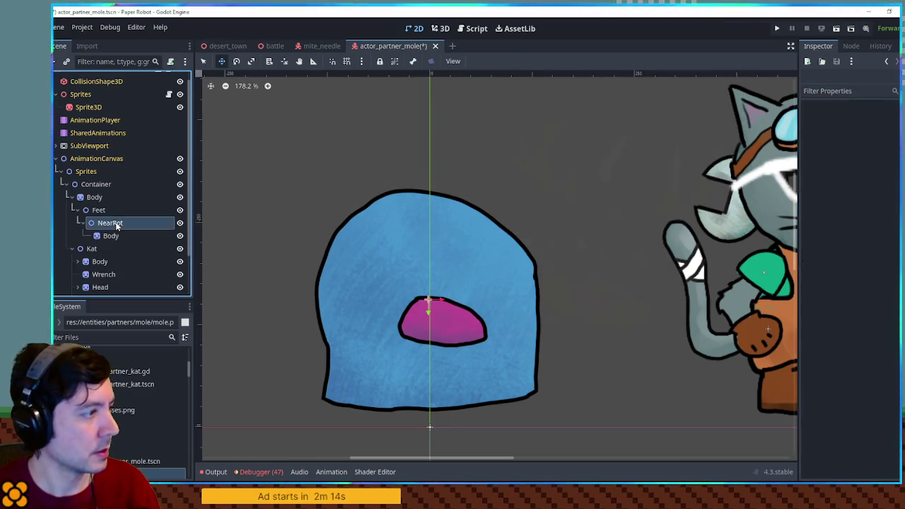
left_click(236, 60)
mouse_move(495, 235)
left_mouse_down()
mouse_move(512, 294)
mouse_move(486, 275)
mouse_move(464, 309)
left_mouse_up()
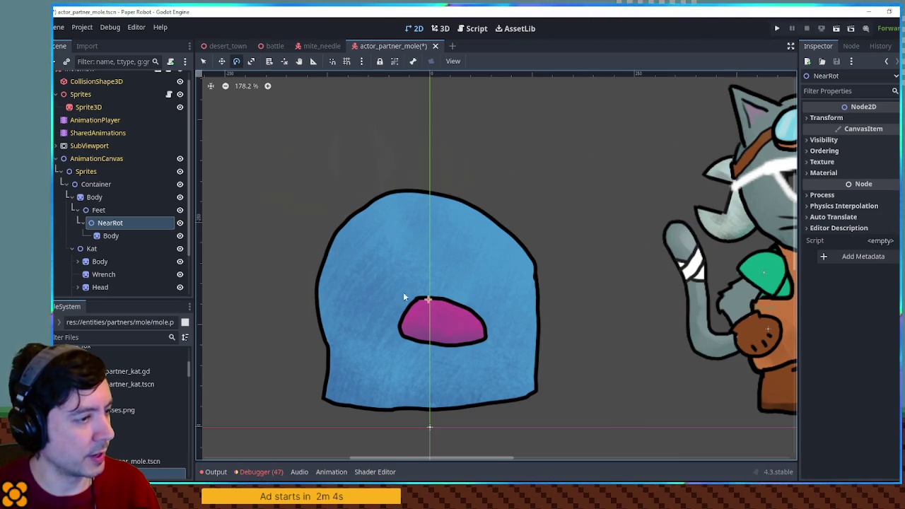
Duplicate the NearRot pivot, naming the copy Far and the original Near
left_click(106, 225)
key("ctrl+d")
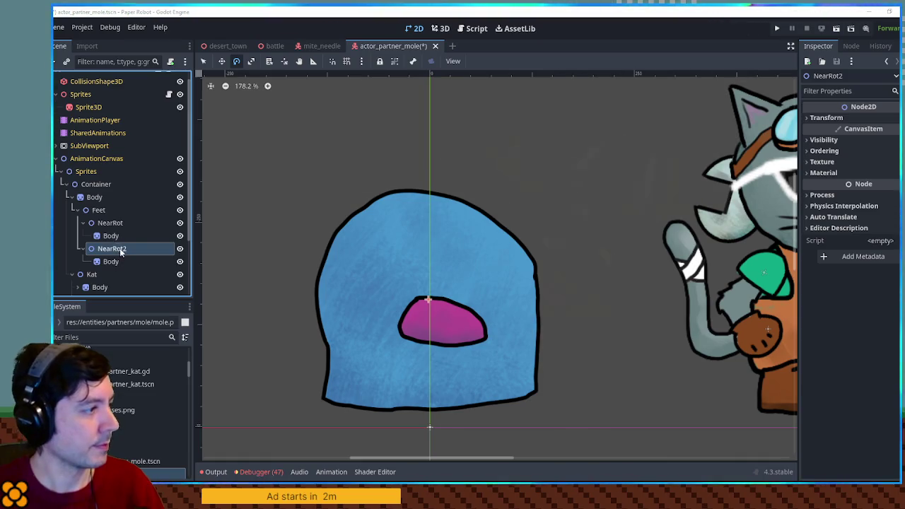
double_click(111, 249)
type("Far")
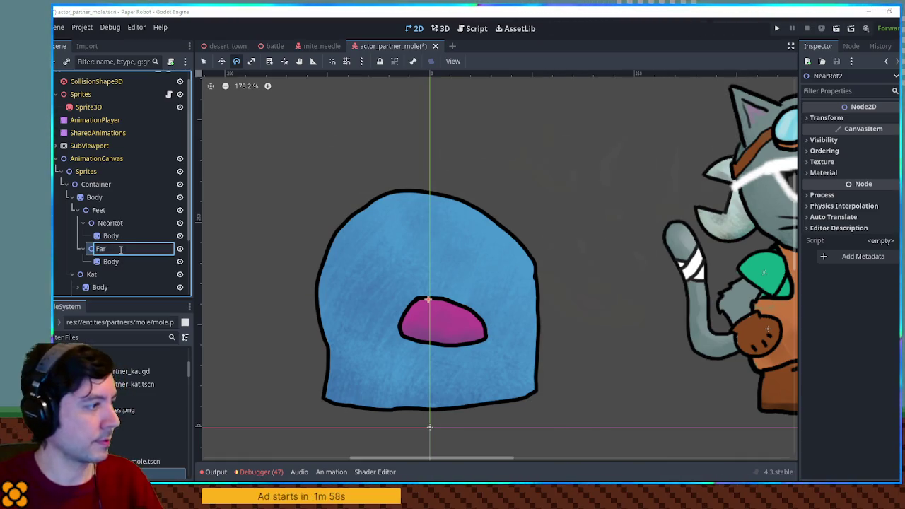
key("Return")
key("Up")
key("F2")
type("Ne")
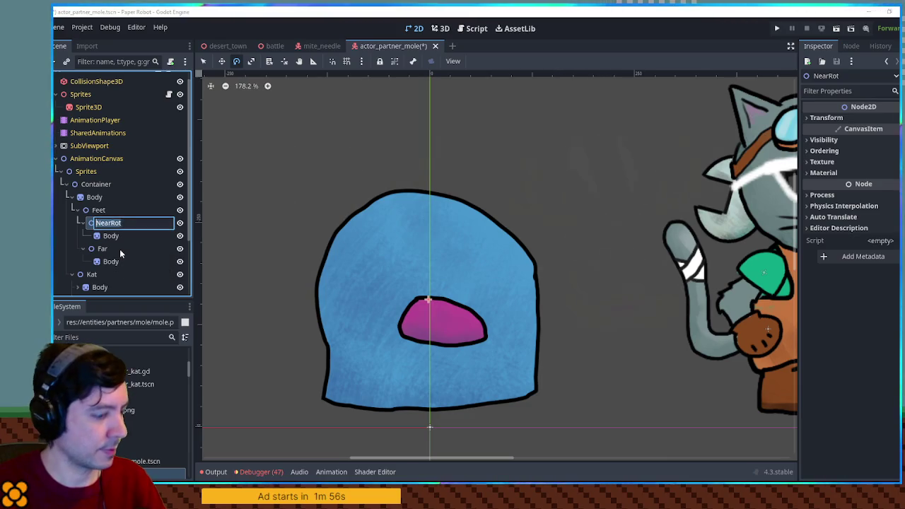
type("ar")
key("Return")
Rename the sprites under Near and Far to Foot
key("Down")
key("F2")
type("Foot")
key("Return")
key("Down")
key("Down")
key("F2")
type("Foot")
key("Return")
Move both feet down to the body's bottom, near foot left and far foot right
left_click(114, 249)
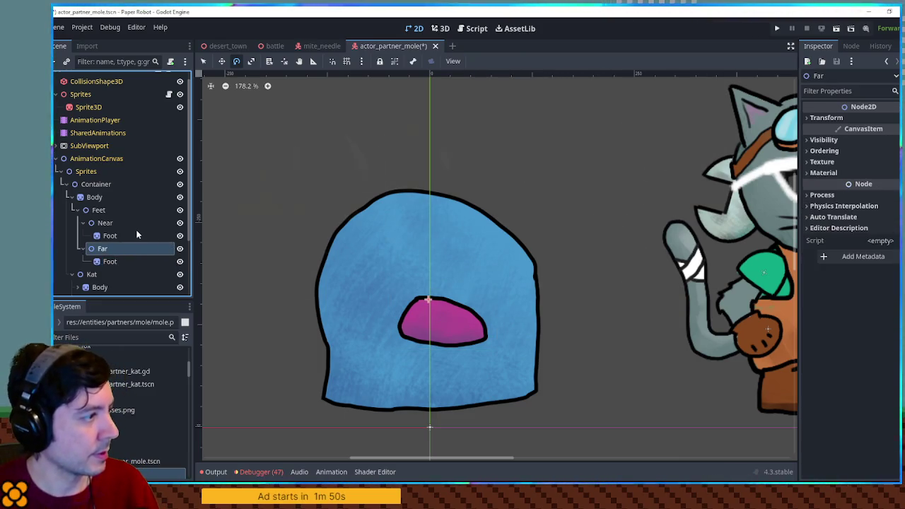
left_click(114, 210)
key("w")
mouse_move(424, 302)
left_mouse_down()
mouse_move(431, 377)
mouse_move(418, 391)
mouse_move(495, 392)
left_mouse_up()
left_click(142, 224)
left_click(141, 248)
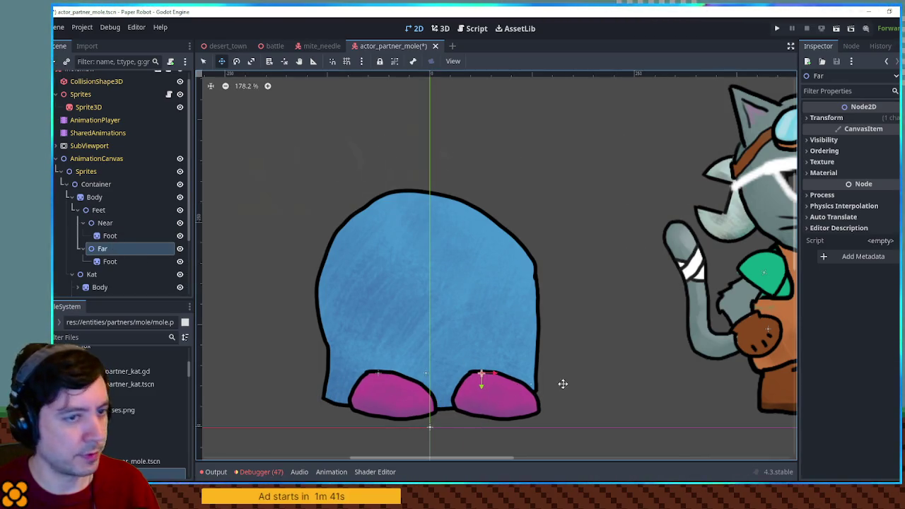
Set the Far pivot's Z Index to -1 and scale to 0.84, then reposition it
left_click(824, 151)
left_click(877, 163)
type("-1")
key("Return")
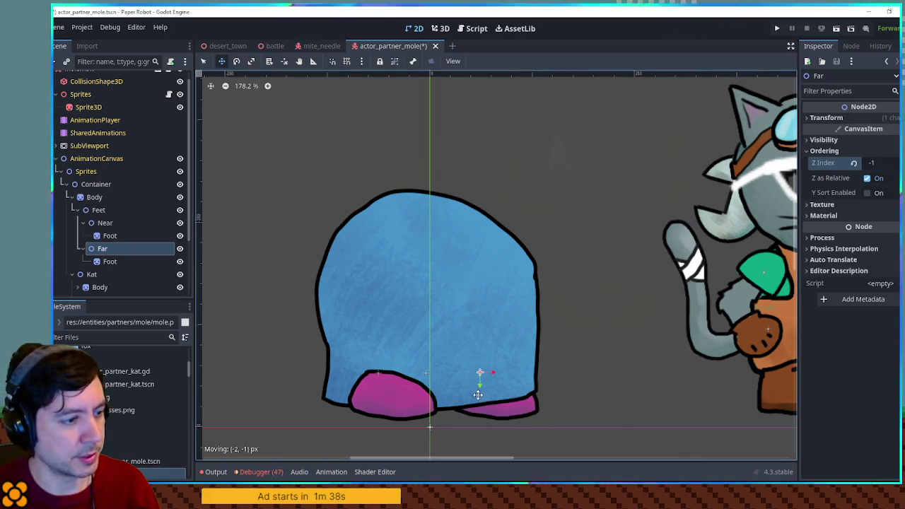
left_click_drag(498, 382, 503, 374)
left_click(839, 119)
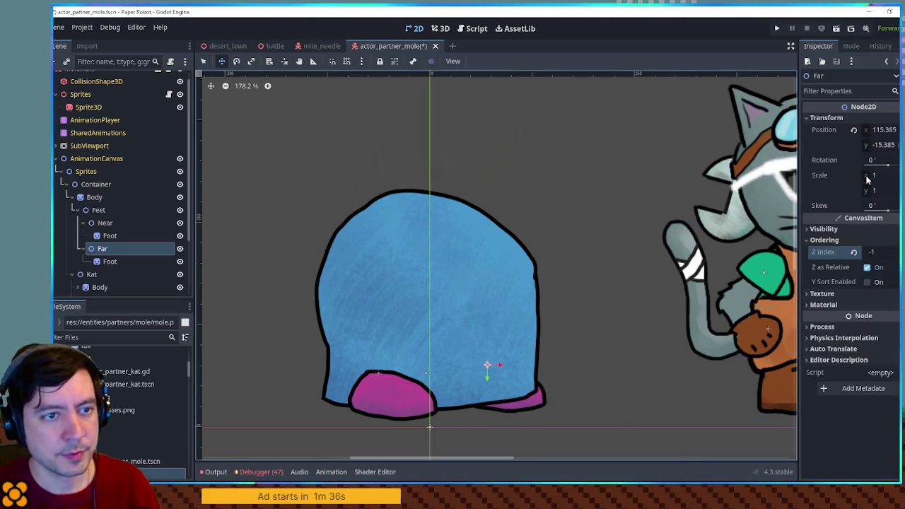
left_click_drag(868, 180, 849, 180)
left_click_drag(524, 372, 535, 363)
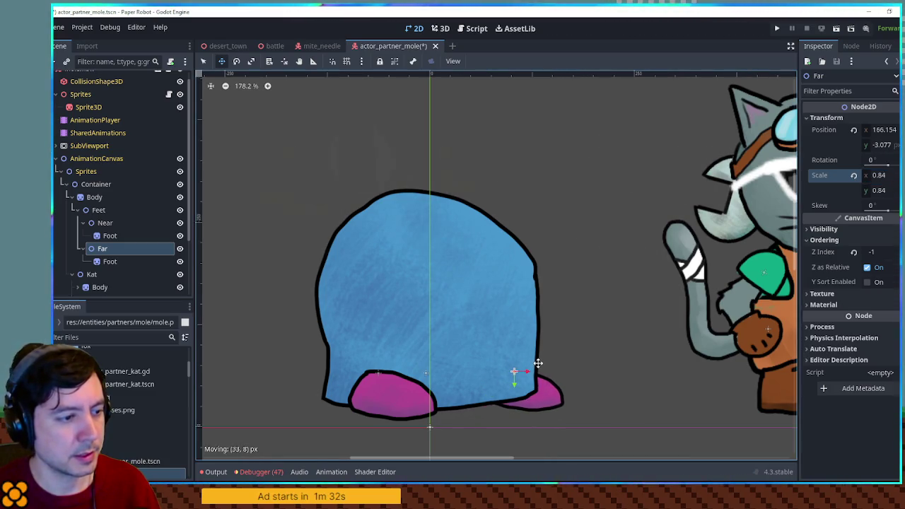
left_click_drag(535, 362, 515, 378)
Lower the near foot, raise the body slightly, fine-tune the far foot, and collapse Feet
left_click(104, 223)
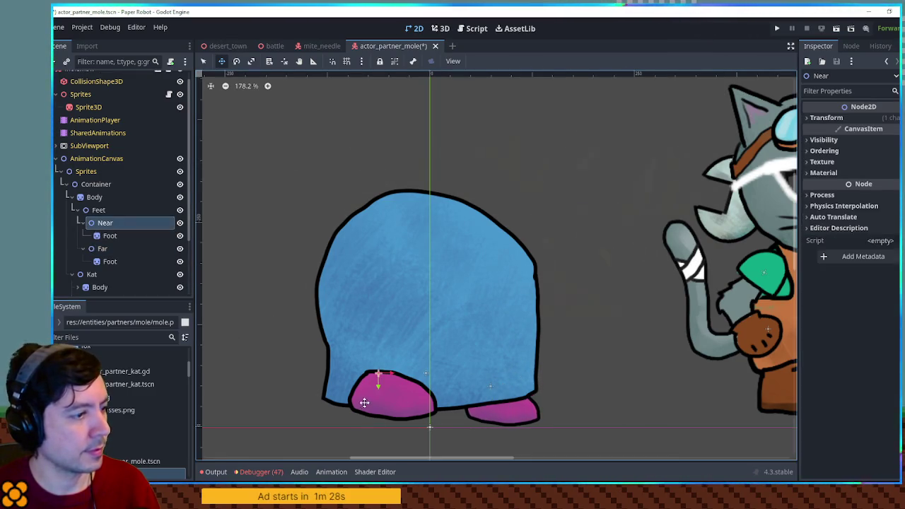
left_click_drag(378, 385, 365, 417)
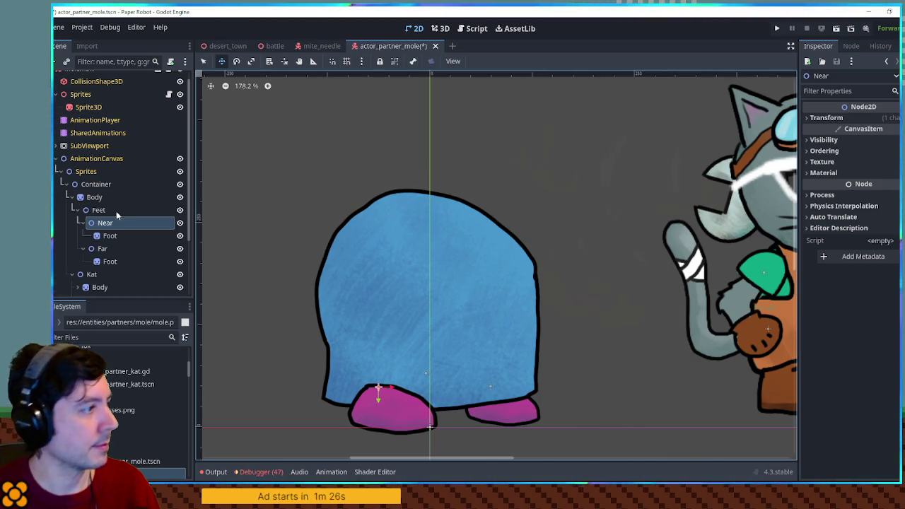
left_click(94, 198)
left_click_drag(417, 323, 416, 318)
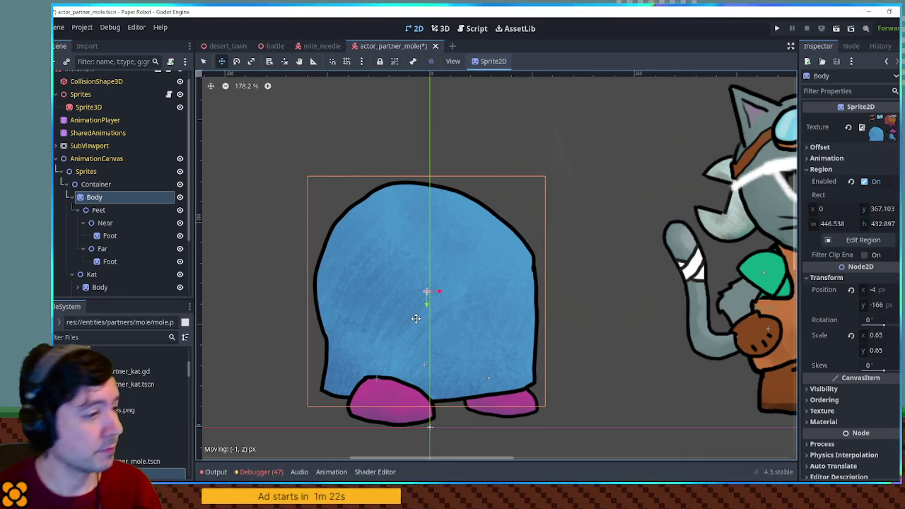
left_click(485, 370)
left_click_drag(494, 360, 488, 365)
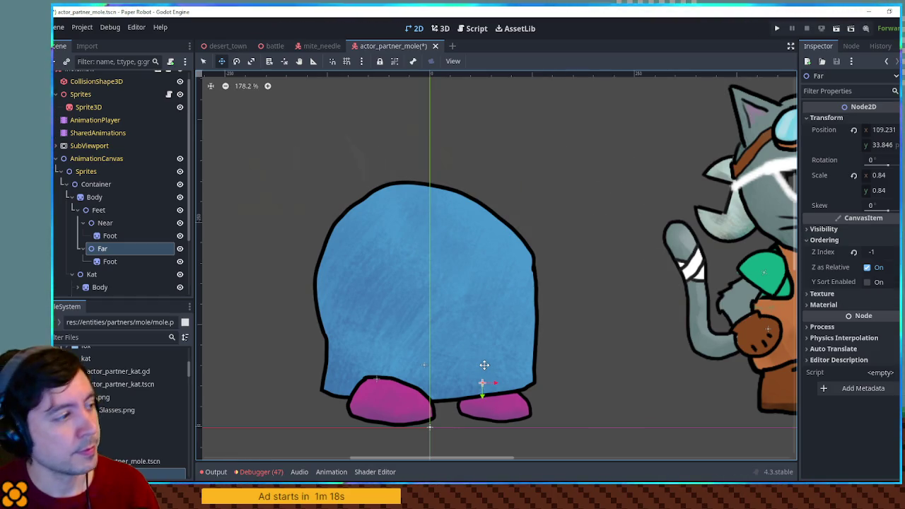
left_click(80, 211)
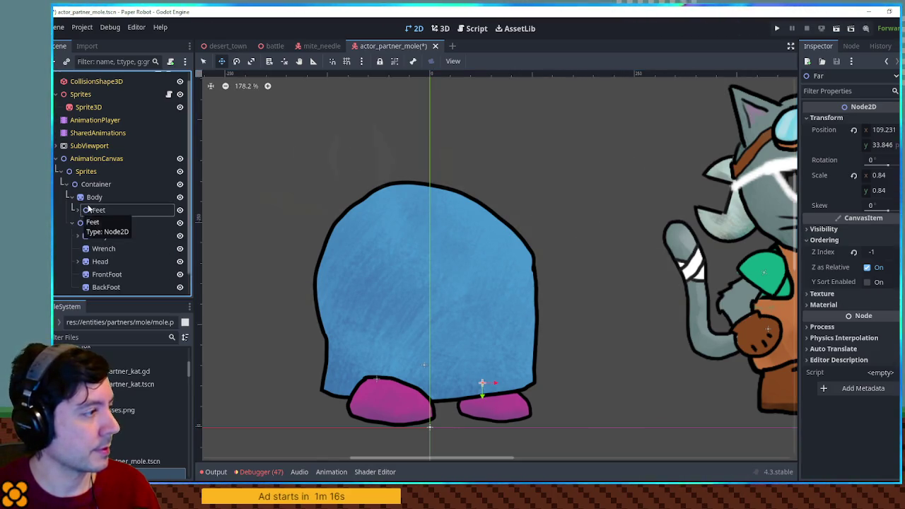
left_click(99, 200)
Add a Node2D named HeadPivot under Body and move it up onto the body
key("ctrl+a")
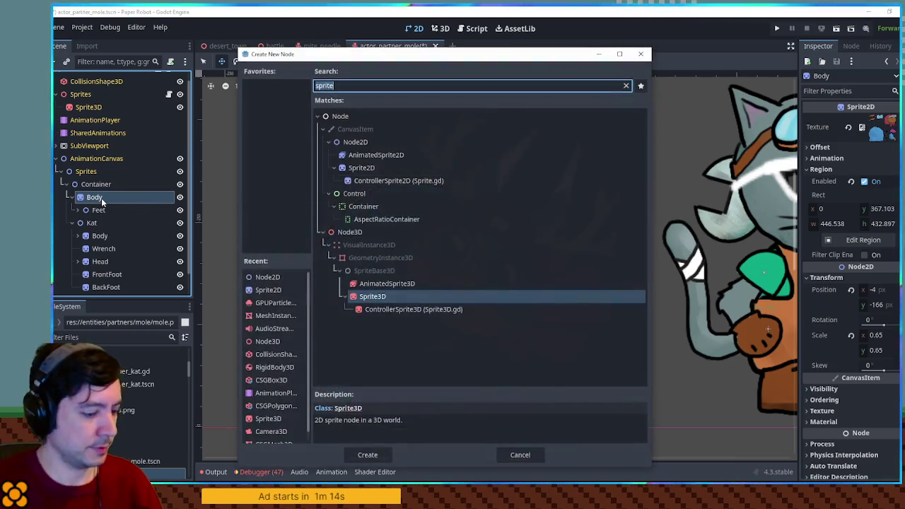
type("sprite2d")
key("ctrl+a")
key("BackSpace")
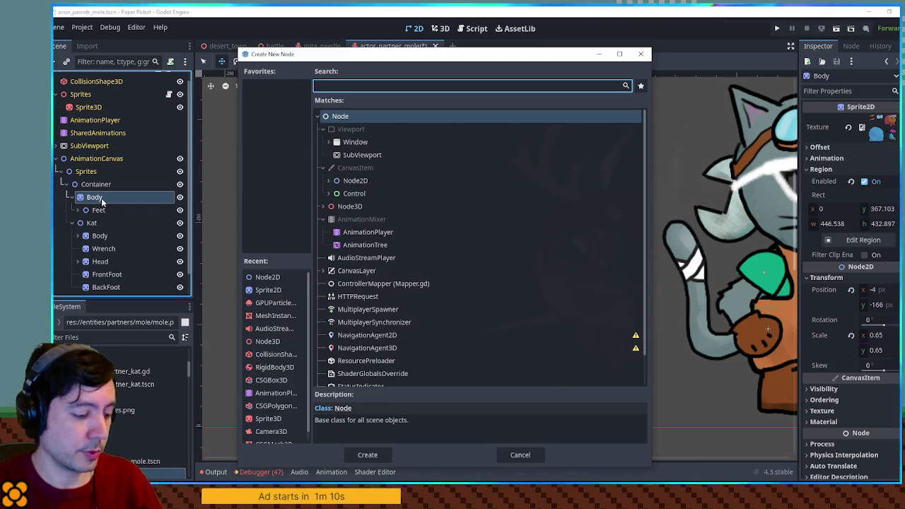
type("node2")
key("Return")
key("F2")
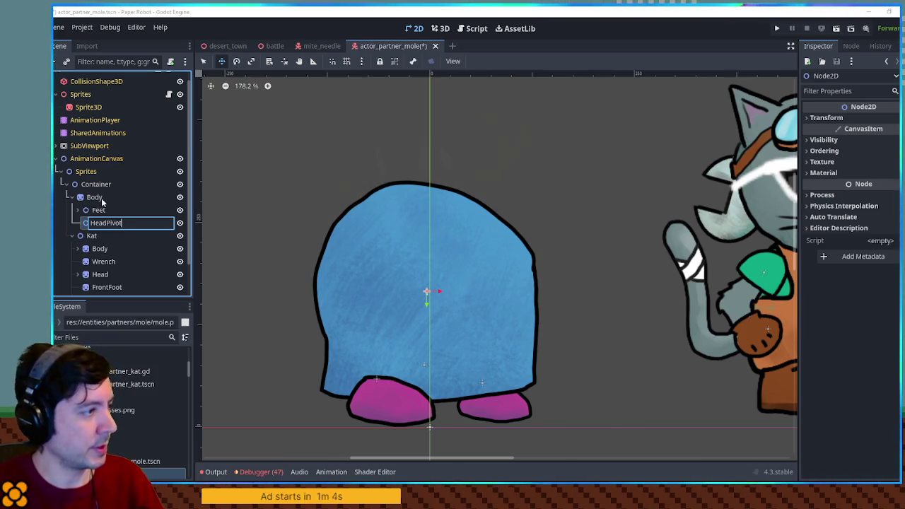
key("Return")
left_click_drag(427, 314, 442, 264)
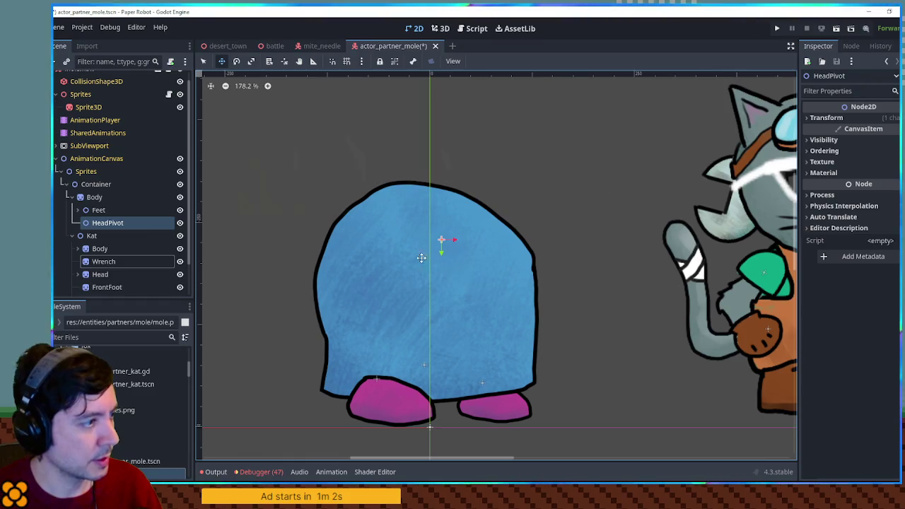
Add a Sprite2D named Head under HeadPivot and assign the sprite sheet as its texture
left_click(109, 224)
key("ctrl+a")
type("sprite")
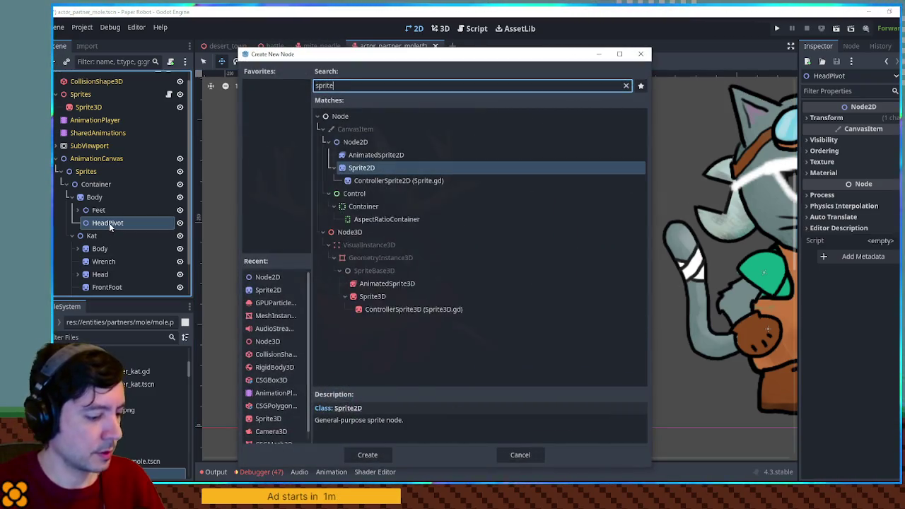
key("Return")
key("F2")
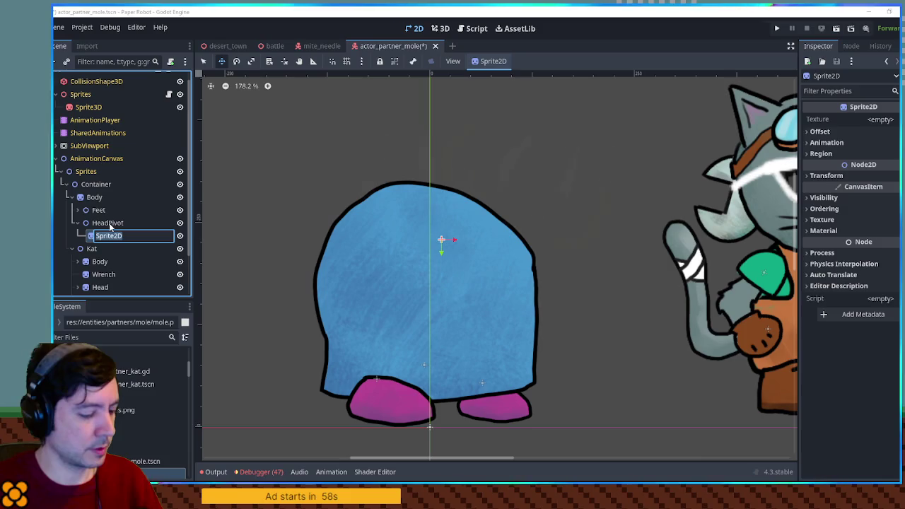
type("Head")
key("Return")
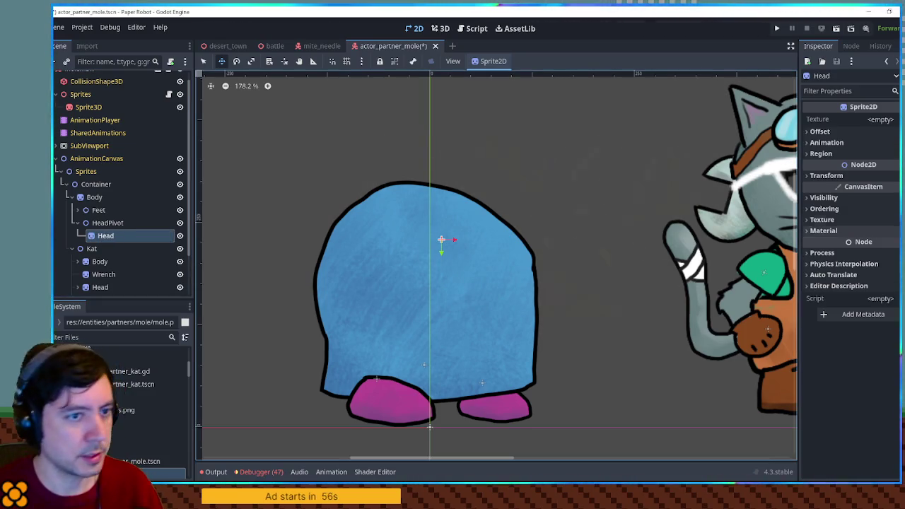
left_click(849, 154)
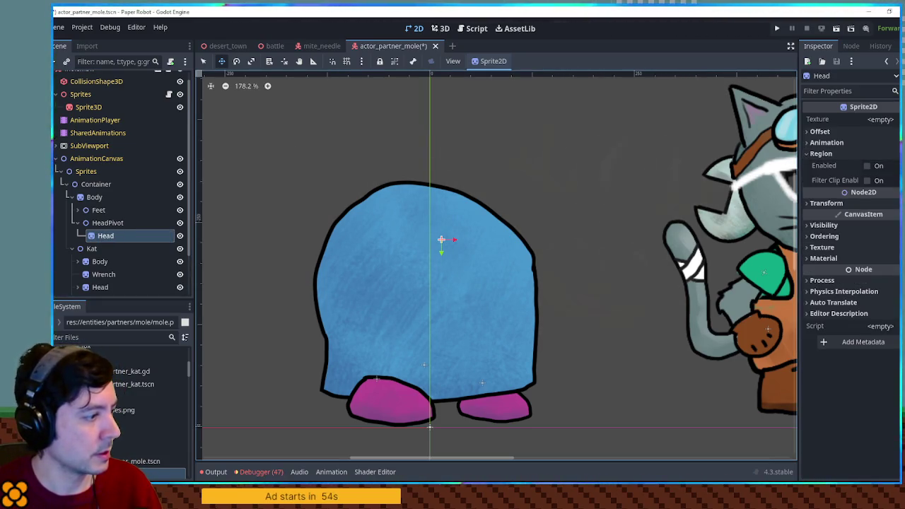
left_click_drag(124, 410, 881, 119)
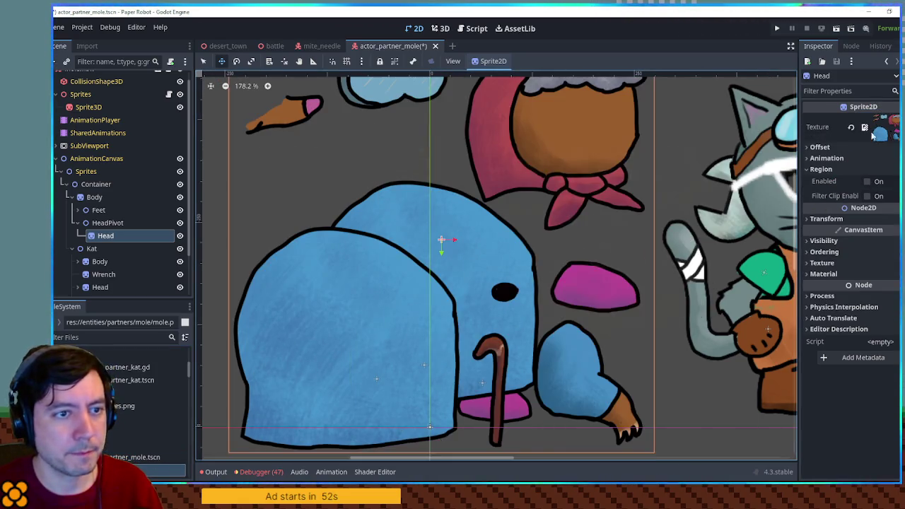
Enable Region on Head and crop it to just the headscarf-wearing head
left_click(868, 181)
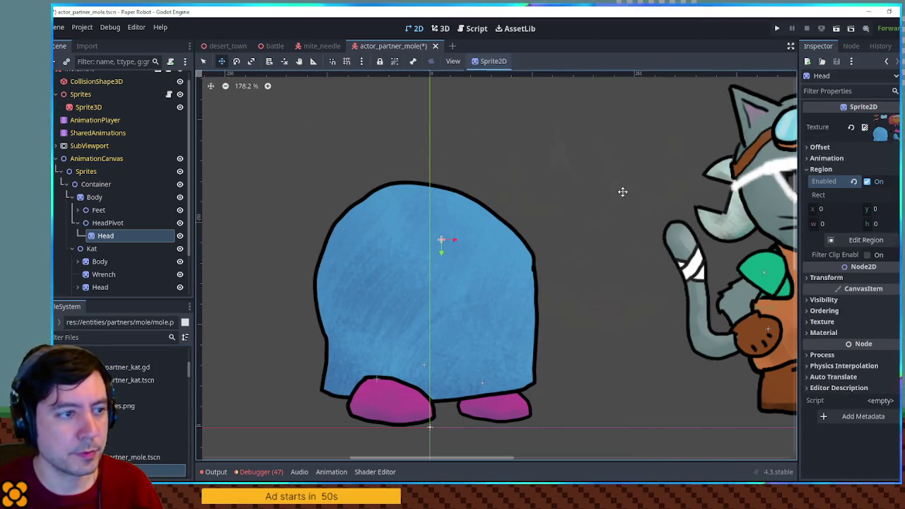
left_click(866, 239)
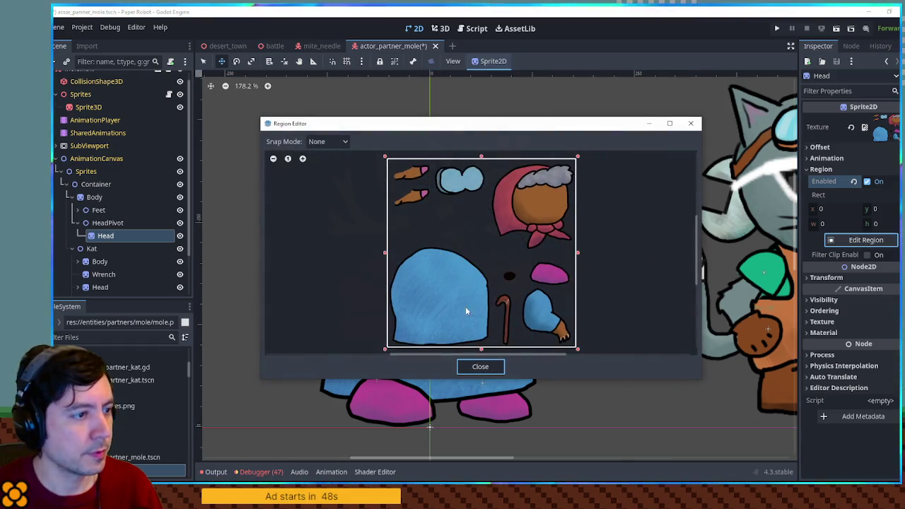
mouse_move(386, 349)
left_mouse_down()
mouse_move(489, 254)
mouse_move(533, 191)
mouse_move(476, 268)
left_mouse_up()
left_click(481, 366)
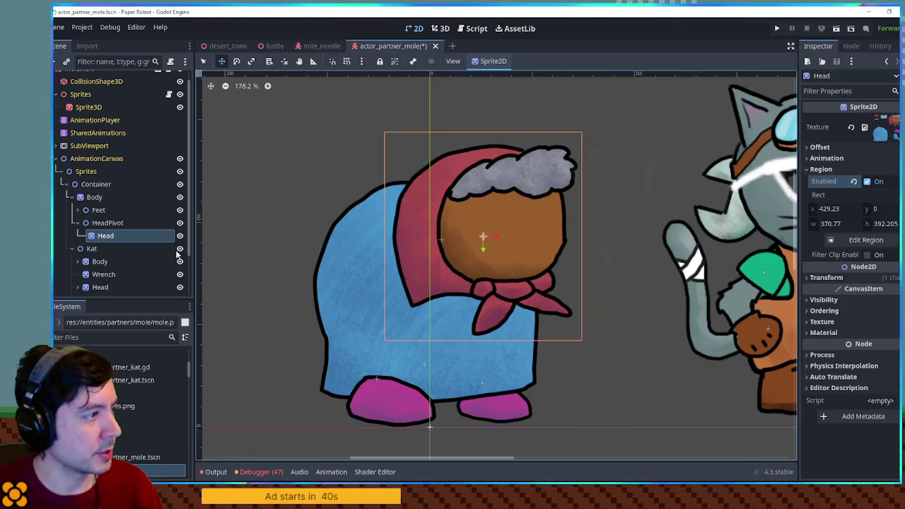
Rotate HeadPivot to tilt the head so it sits on the blue body
left_click(117, 223)
left_click(236, 61)
mouse_move(525, 213)
left_mouse_down()
mouse_move(526, 189)
mouse_move(526, 250)
mouse_move(530, 208)
mouse_move(527, 228)
left_mouse_up()
left_click(114, 236)
key("w")
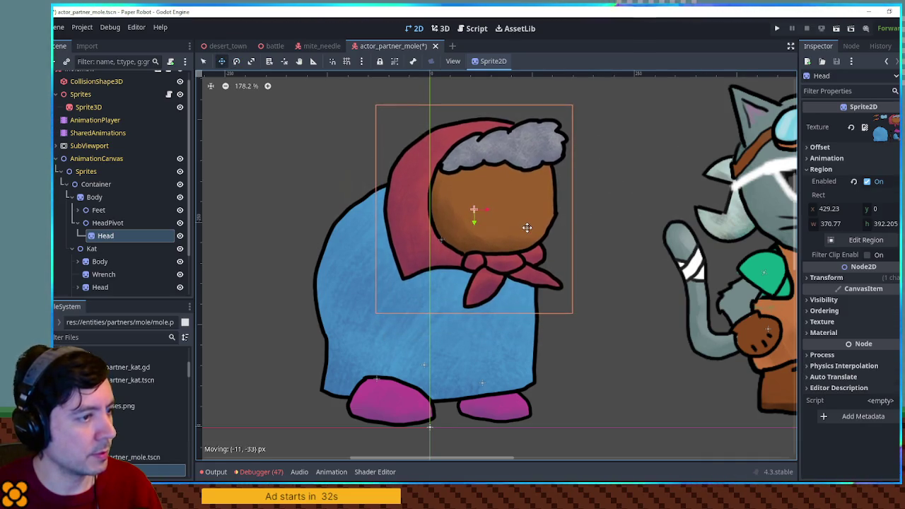
left_click(125, 224)
left_click(237, 62)
mouse_move(594, 182)
left_mouse_down()
mouse_move(514, 221)
mouse_move(537, 212)
mouse_move(541, 227)
left_mouse_up()
left_click(120, 237)
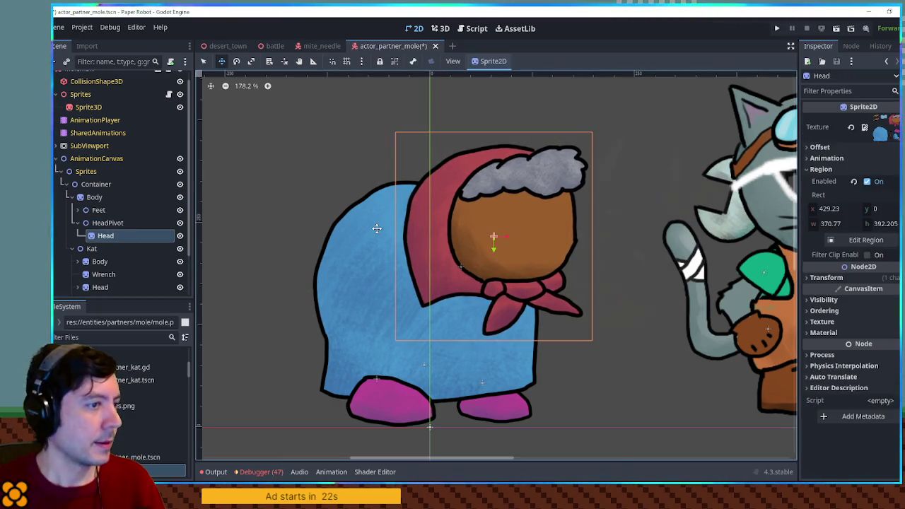
key("ctrl+a")
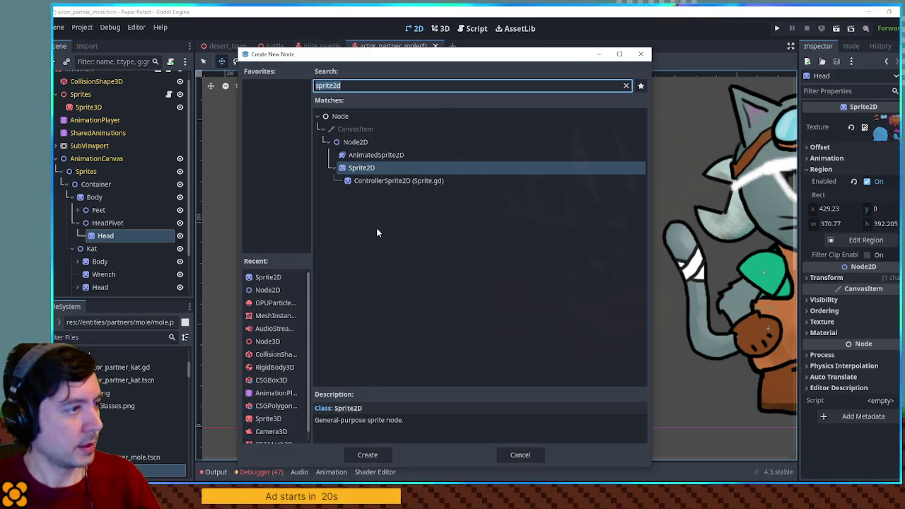
Duplicate Head twice, naming the copies Glasses and Face
key("Escape")
key("ctrl+d")
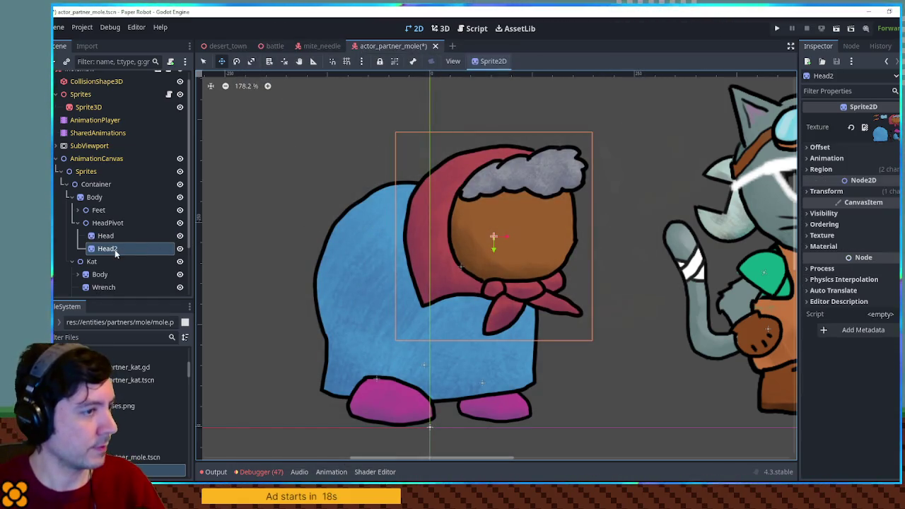
double_click(115, 249)
type("Glasses")
key("Return")
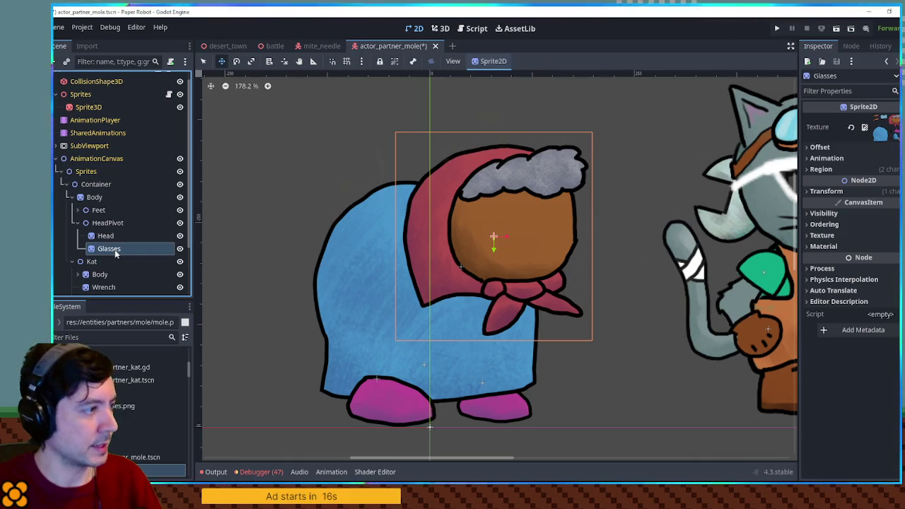
key("ctrl+d")
key("F2")
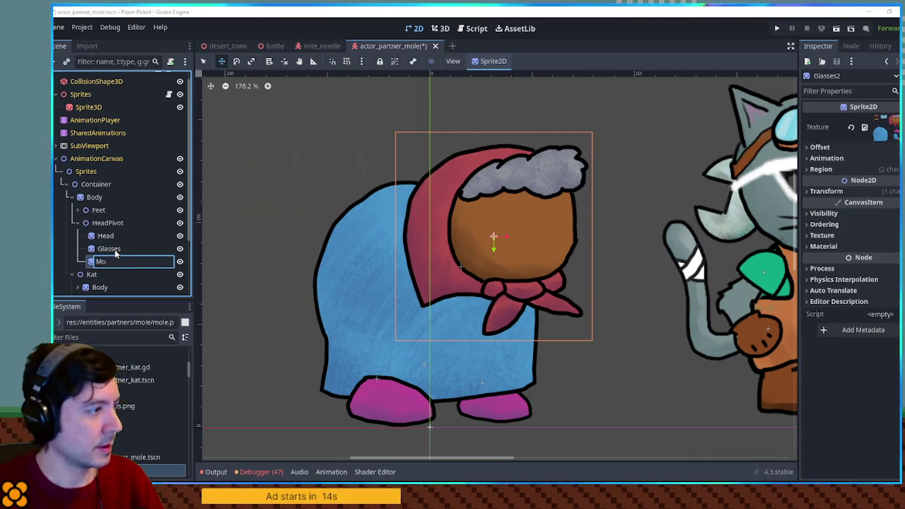
type("e")
key("Return")
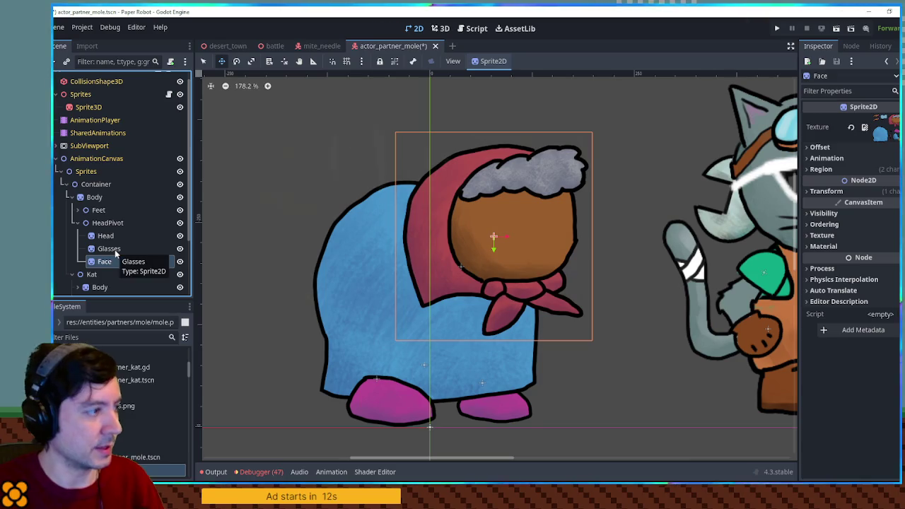
Make a third copy of the sprite and name it Mouth
key("ctrl+d")
key("F2")
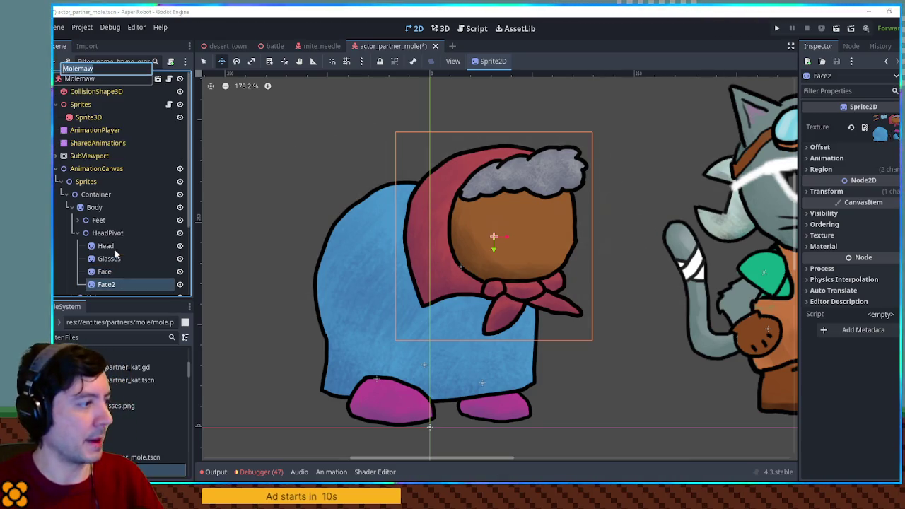
key("Escape")
double_click(106, 284)
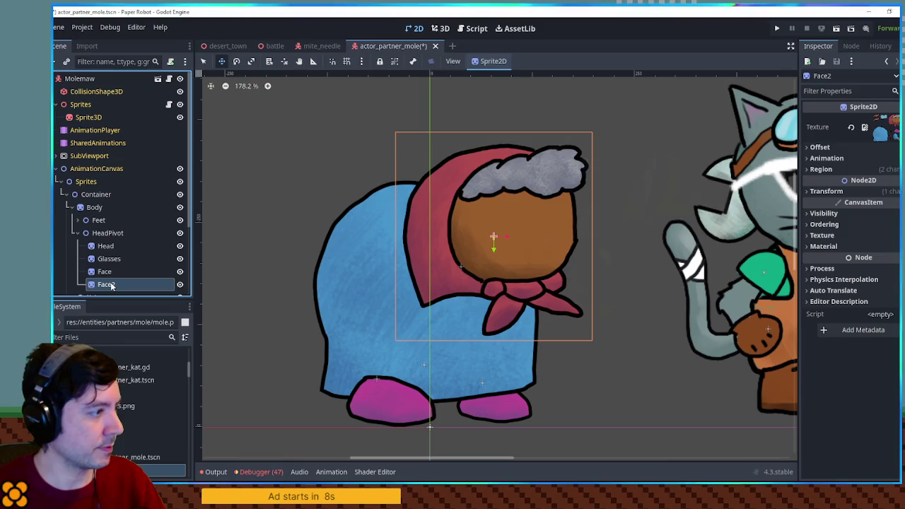
type("M")
key("Escape")
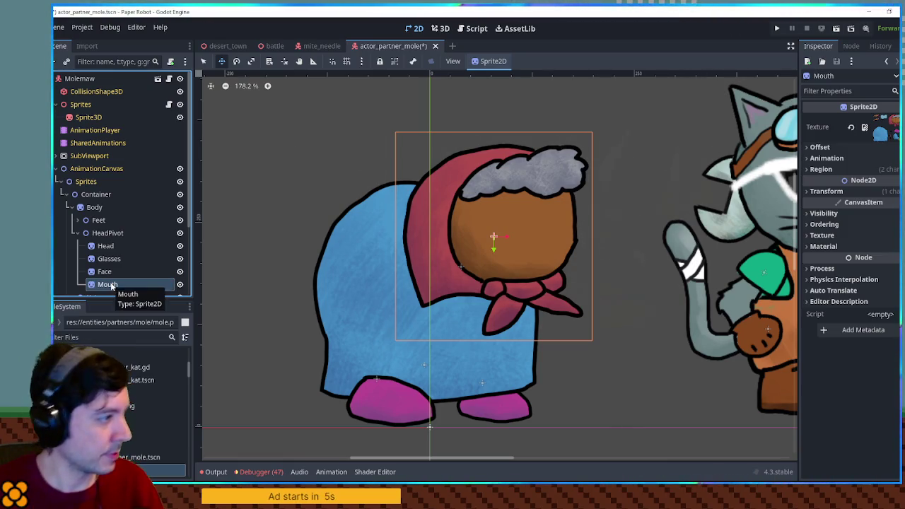
left_click(113, 259)
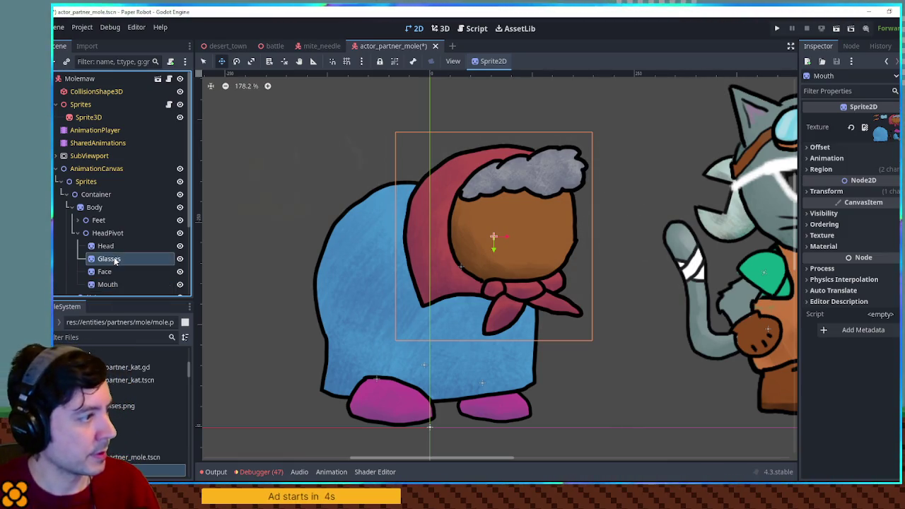
Crop the Glasses sprite's region to the glasses on the sheet
left_click(887, 172)
left_click(866, 240)
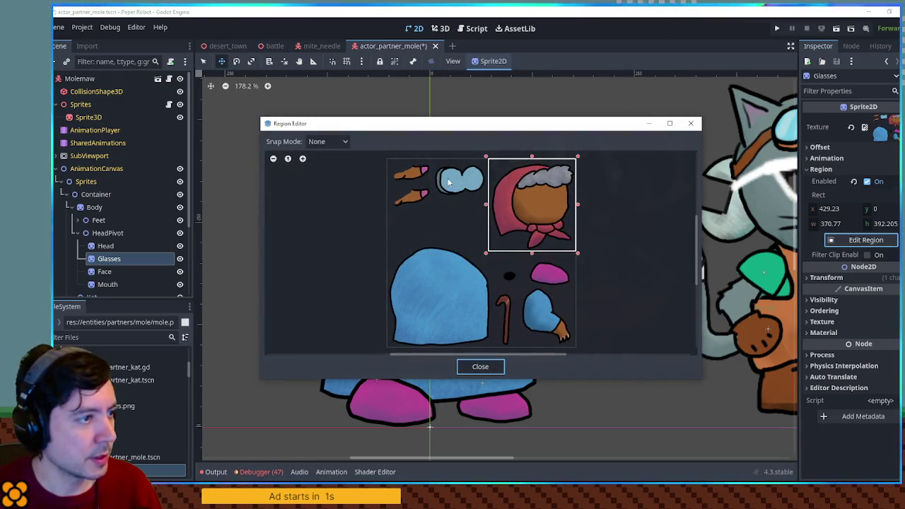
left_click_drag(434, 167, 488, 201)
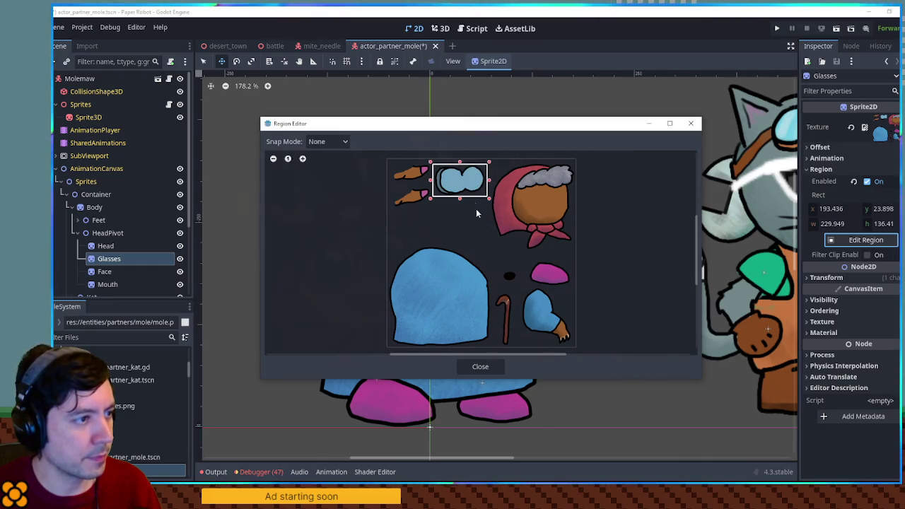
left_click(481, 366)
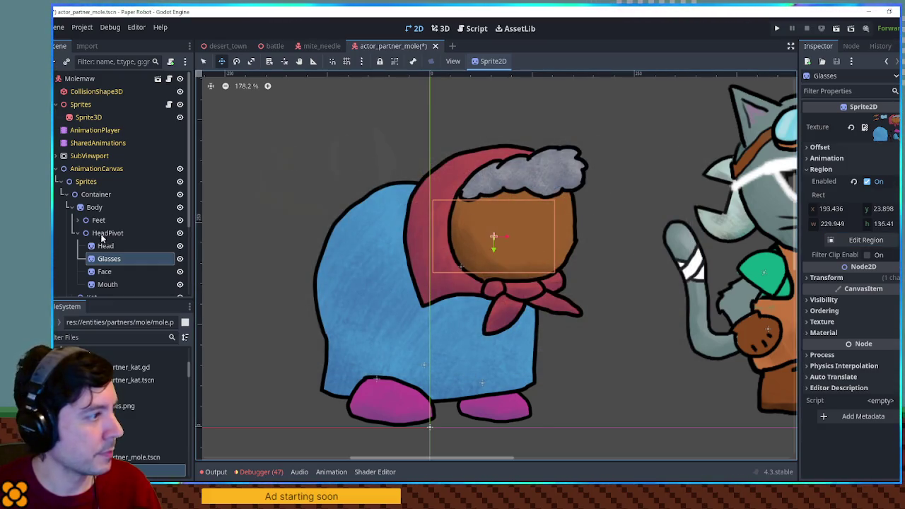
Crop the Face sprite's region to the upper pink-tipped brown piece
left_click(106, 272)
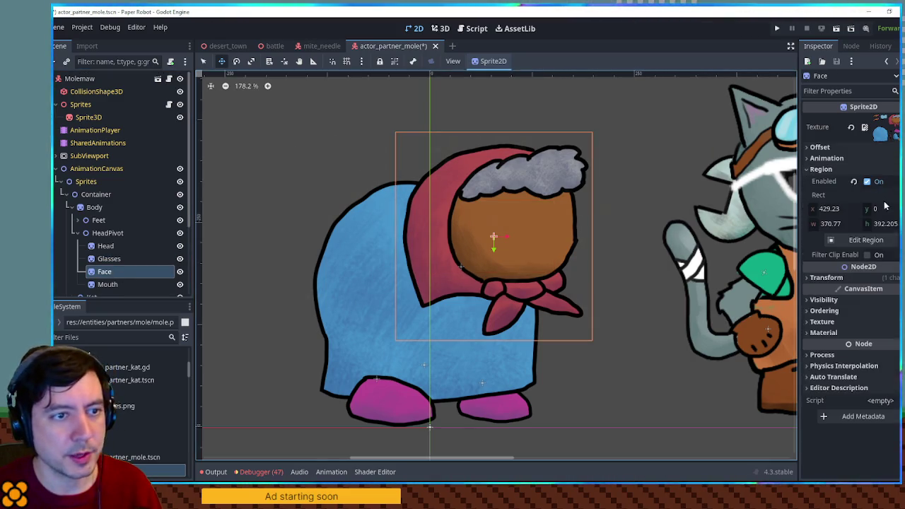
left_click(880, 242)
scroll(479, 228, "up", 2)
scroll(357, 159, "up", 3)
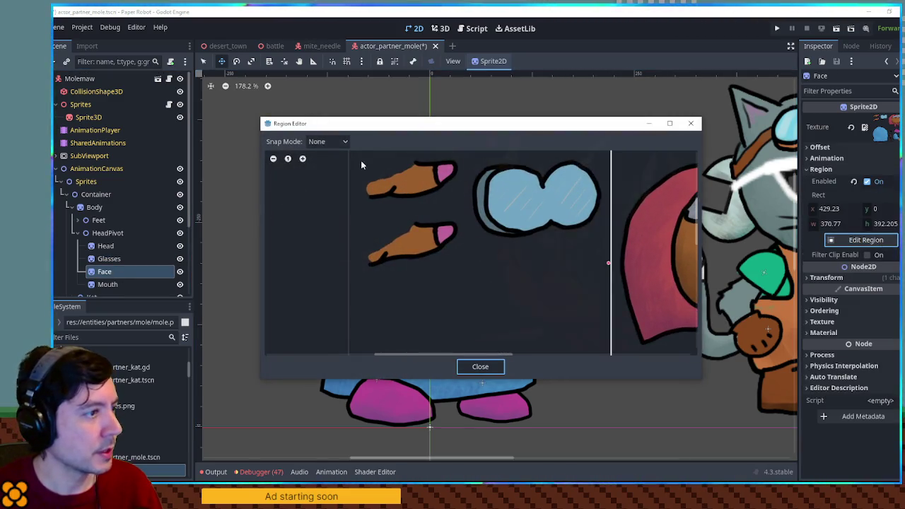
left_click_drag(352, 154, 464, 206)
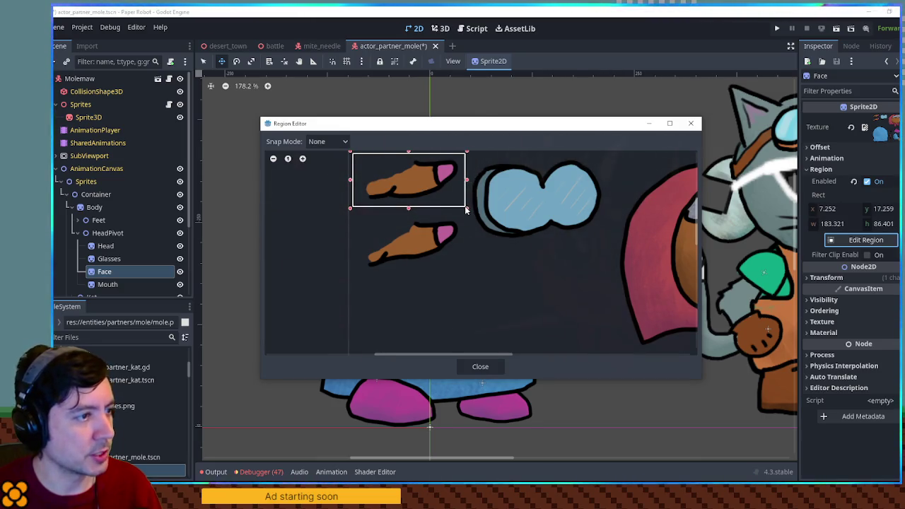
left_click(470, 367)
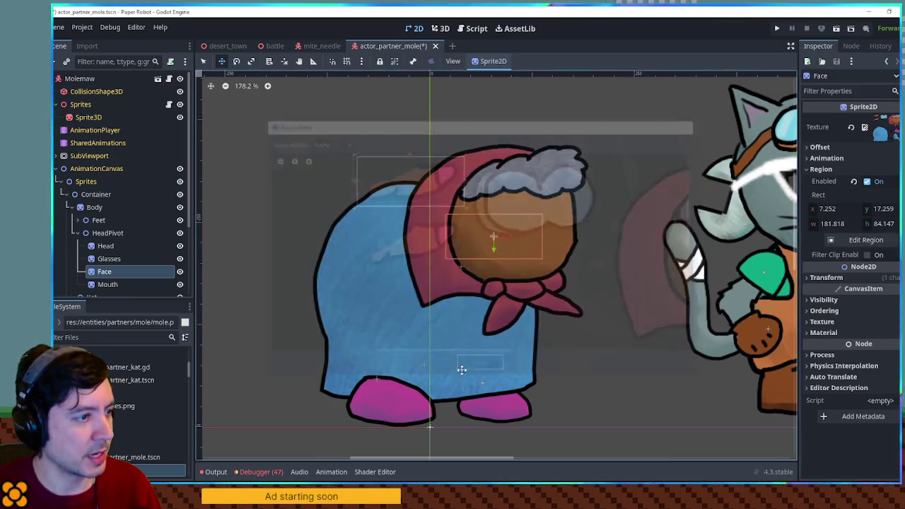
Crop the Mouth sprite's region to the black mouth shape
left_click(102, 285)
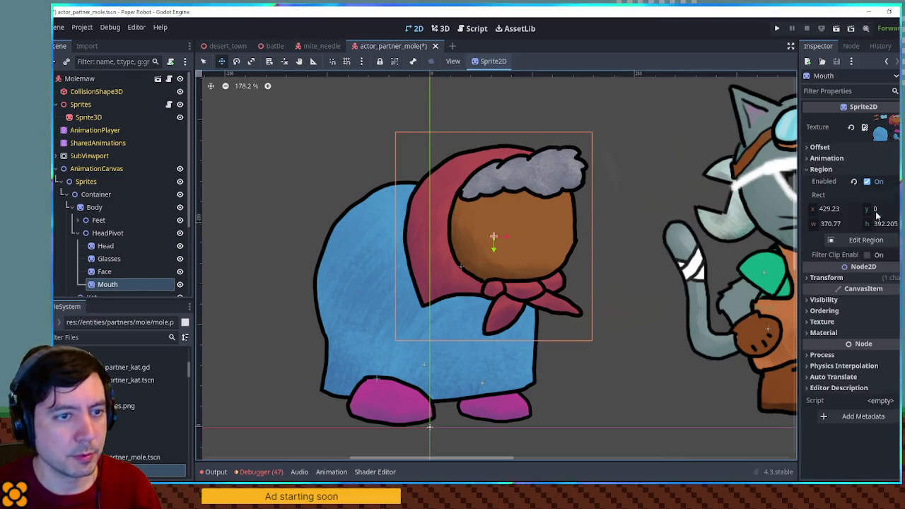
left_click(877, 240)
left_click_drag(529, 295, 578, 329)
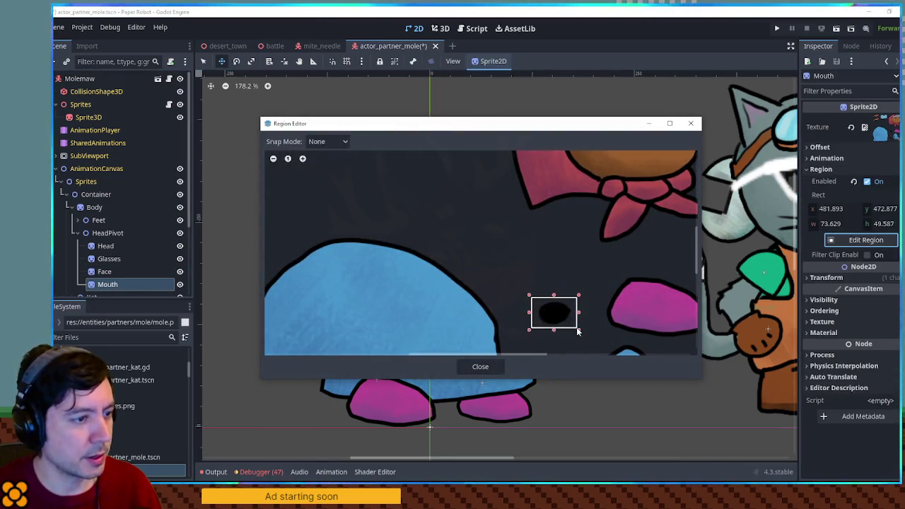
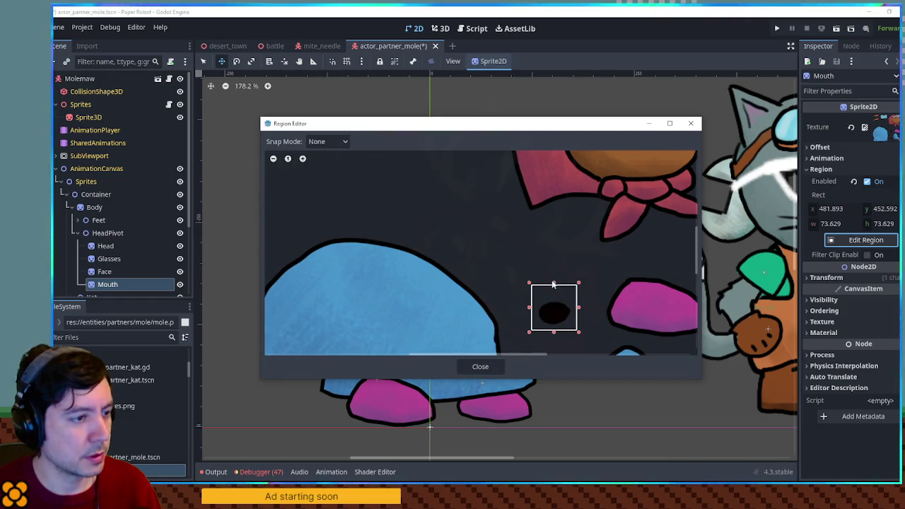
Close the Region Editor and reorder Face above Glasses so the glasses draw on top
left_click(474, 373)
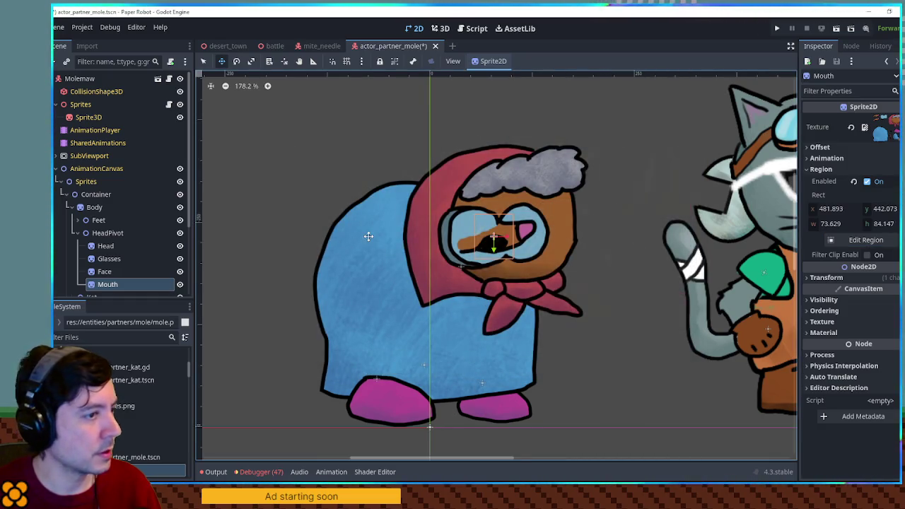
left_click(108, 258)
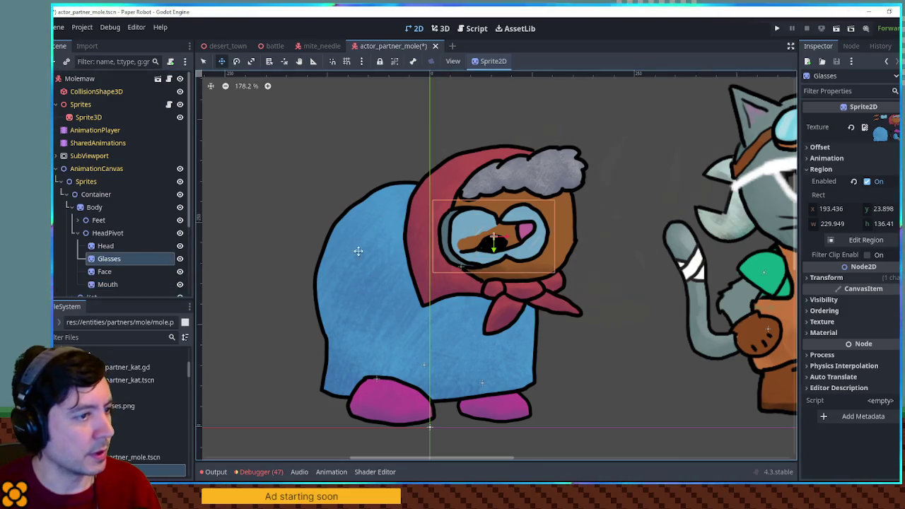
left_click(127, 272)
left_click_drag(121, 260, 111, 259)
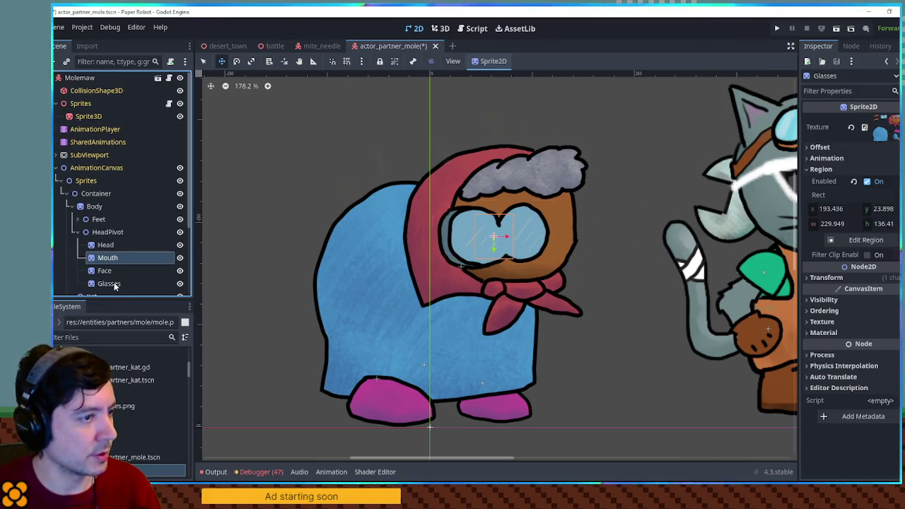
Raise the glasses up and right onto the head and shift the face/snout to the right
left_click(115, 286)
left_click_drag(513, 230, 579, 181)
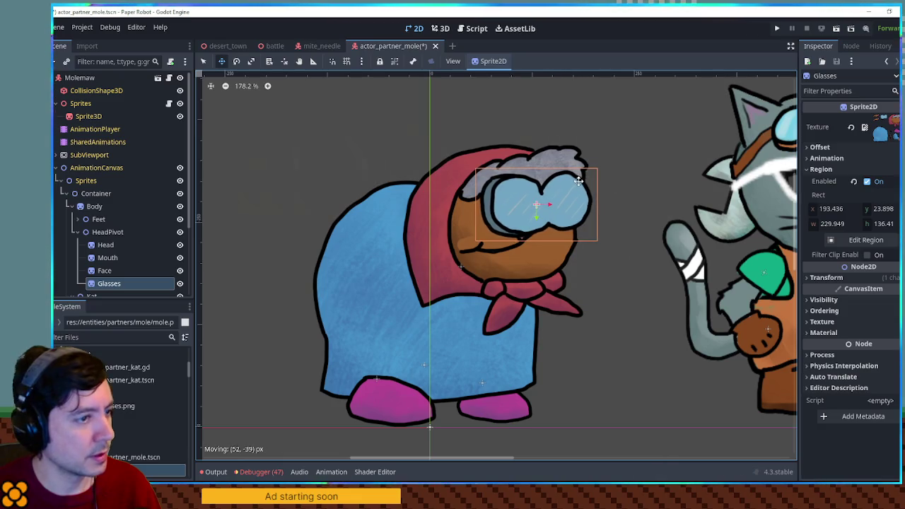
left_click(134, 259)
left_click(135, 270)
left_click_drag(478, 234, 568, 240)
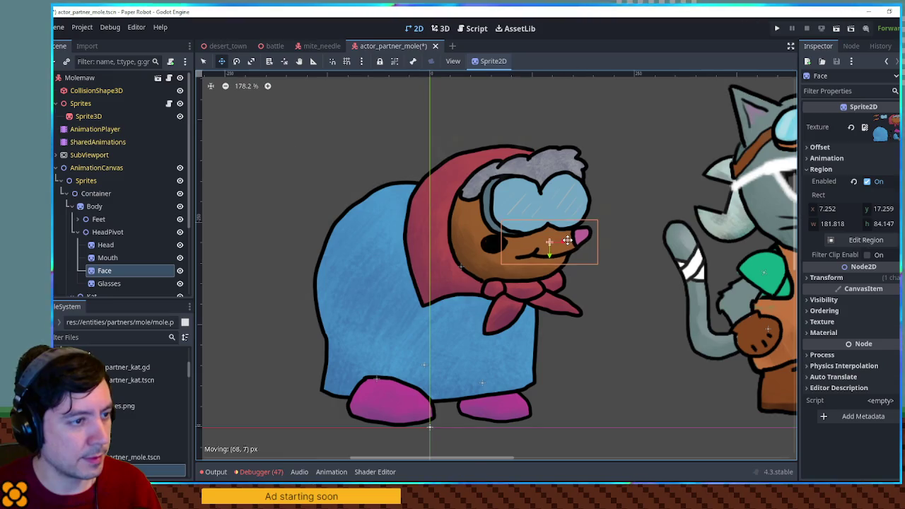
left_click_drag(568, 241, 568, 240)
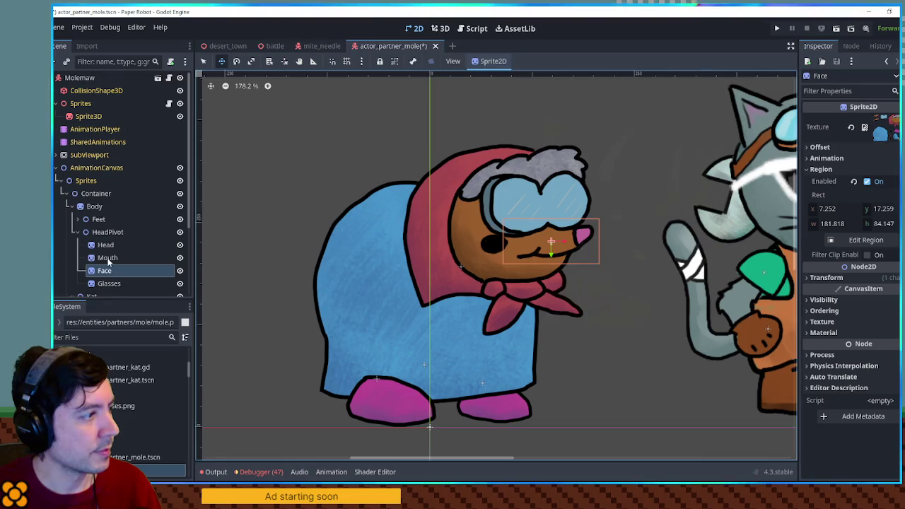
Move the mouth sprite down under the snout
left_click(107, 257)
left_click_drag(508, 250, 546, 264)
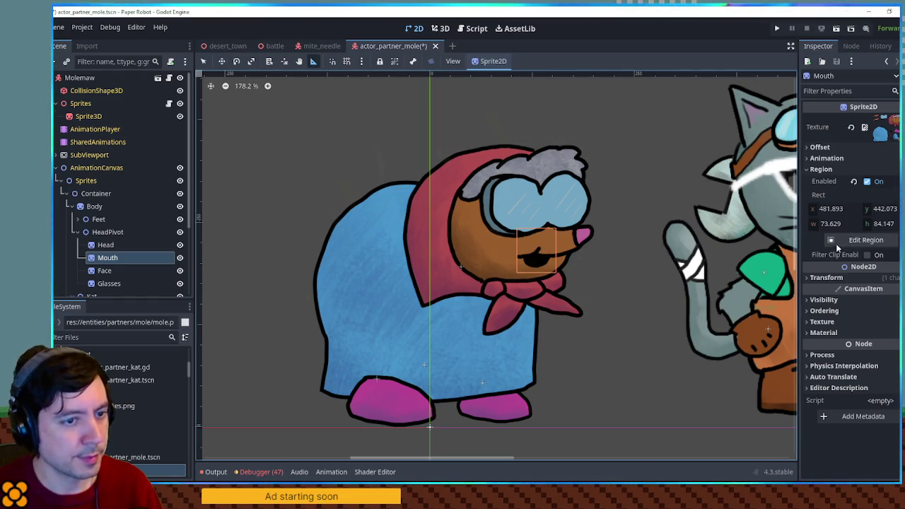
key("w")
left_click_drag(547, 249, 547, 247)
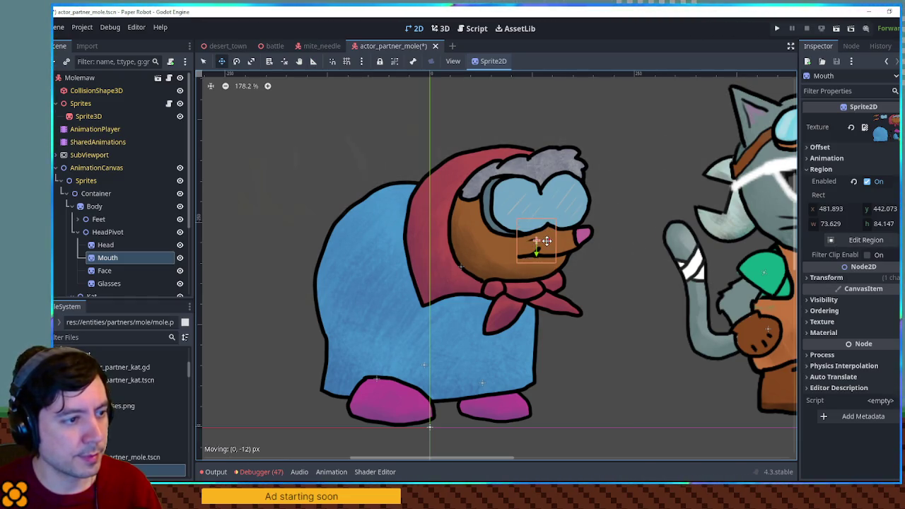
key("Escape")
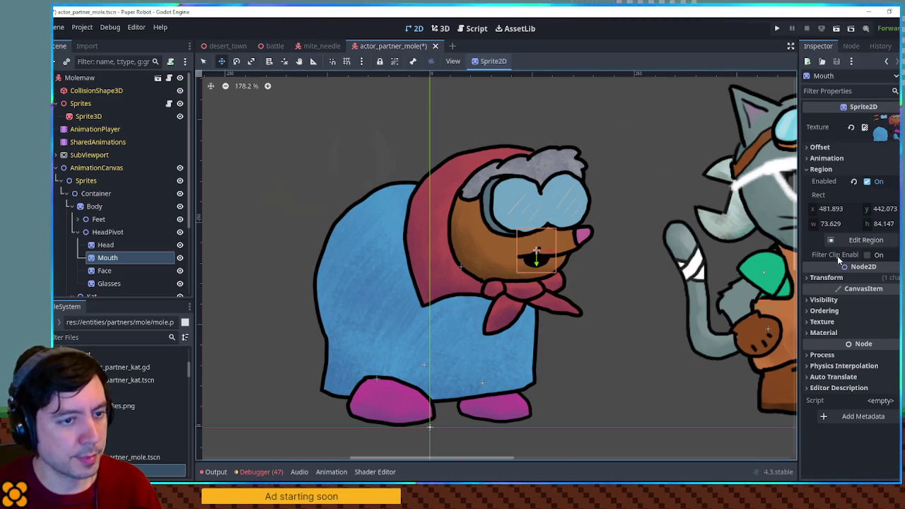
Flatten the mouth to a Scale y of 0.1, save the scene, and nudge it up slightly
left_click(826, 278)
left_click(877, 350)
type("0.95")
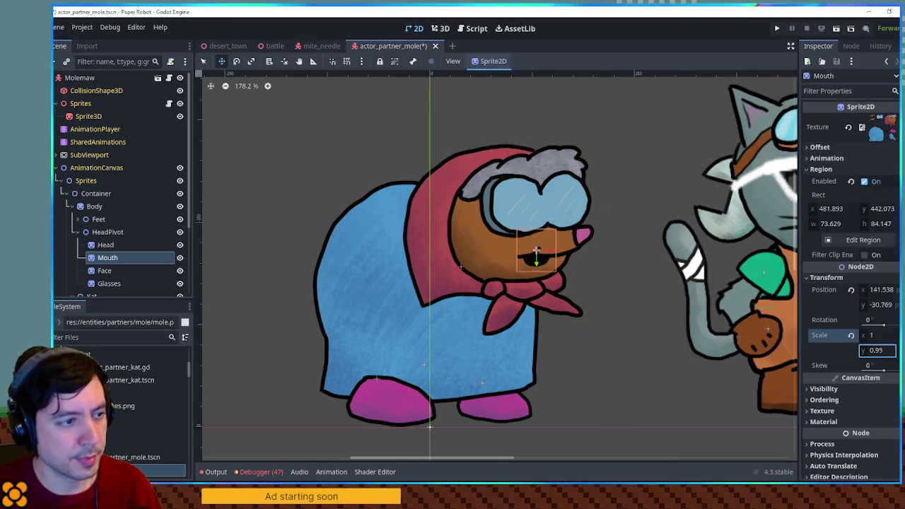
mouse_move(878, 350)
left_mouse_down()
mouse_move(893, 350)
mouse_move(856, 350)
left_mouse_up()
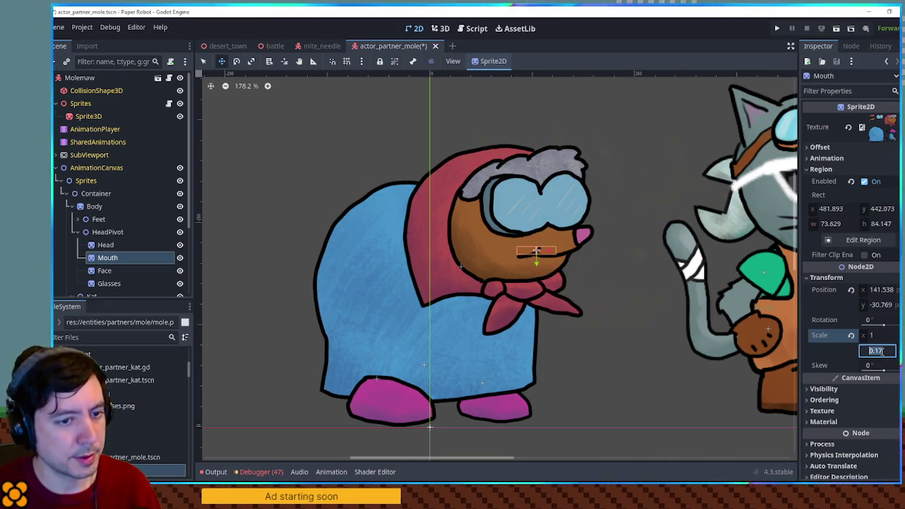
type("0.1")
key("Return")
key("ctrl+s")
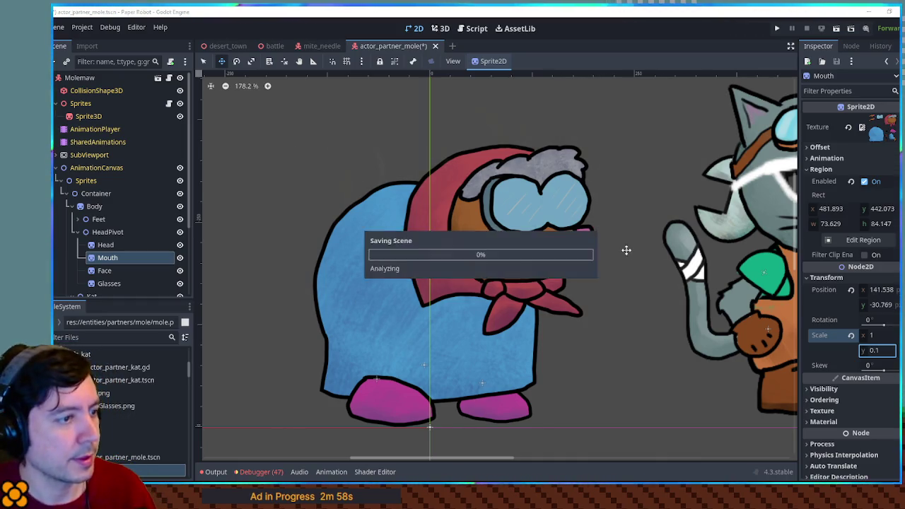
key("Up")
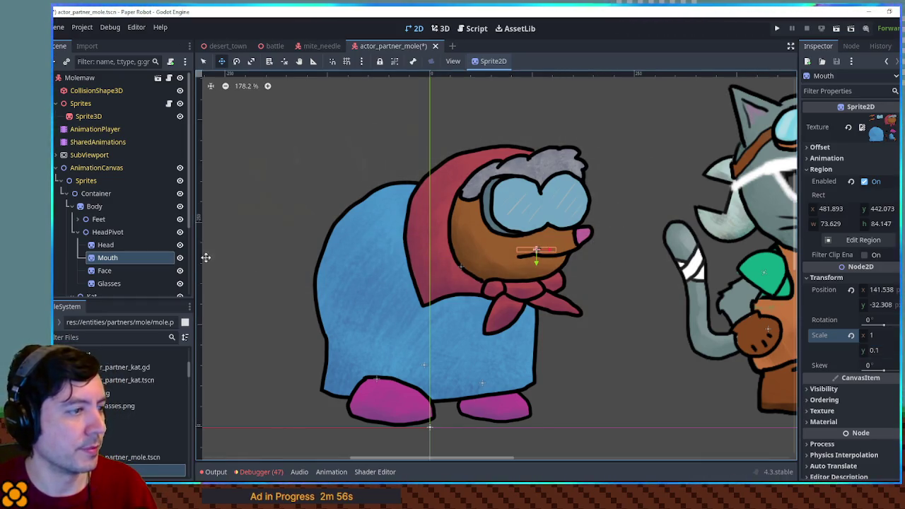
left_click(105, 245)
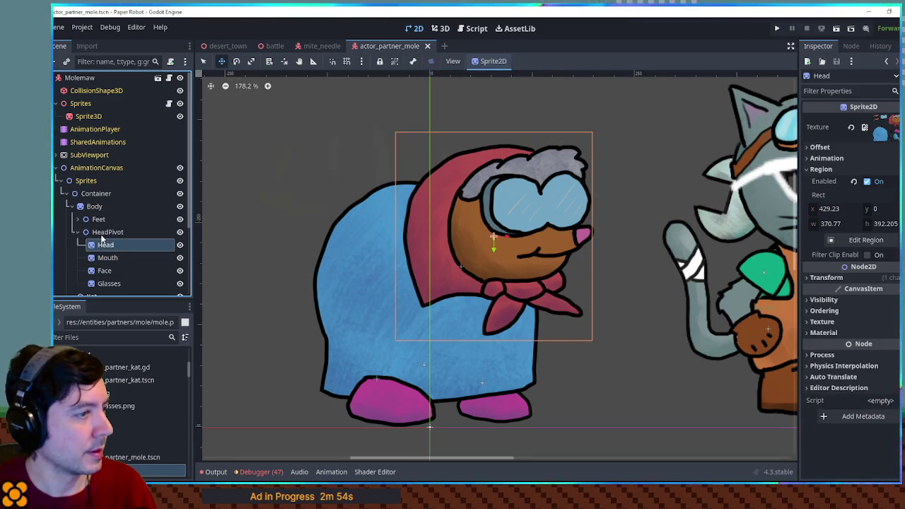
Save the scene and select the Container node inside the SubViewport
left_click(107, 232)
key("ctrl+s")
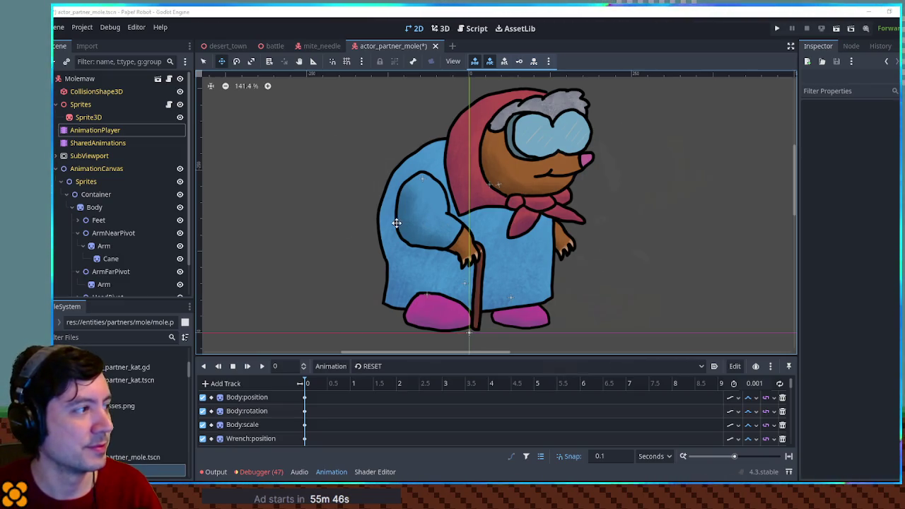
left_click(88, 199)
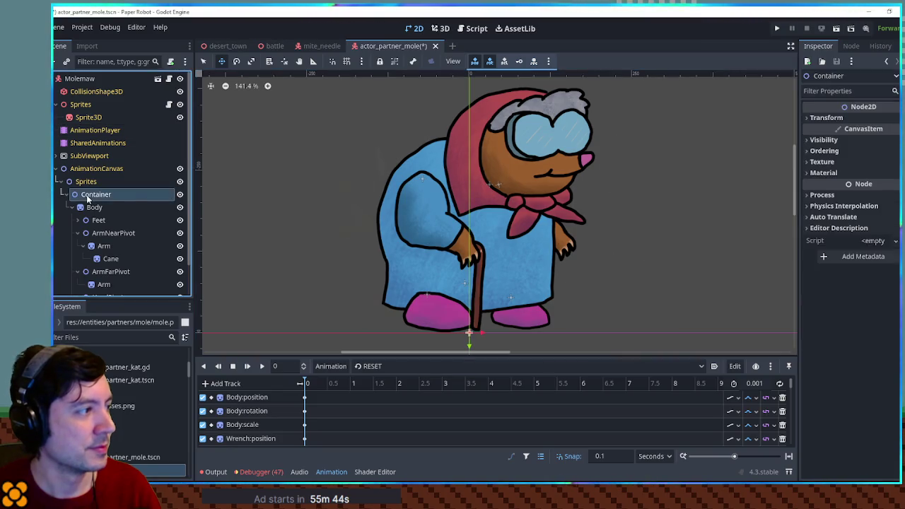
left_click(56, 158)
Delete every animation, RESET through wrenchhit, from the Global library in Manage Animations
left_click(331, 365)
left_click(347, 398)
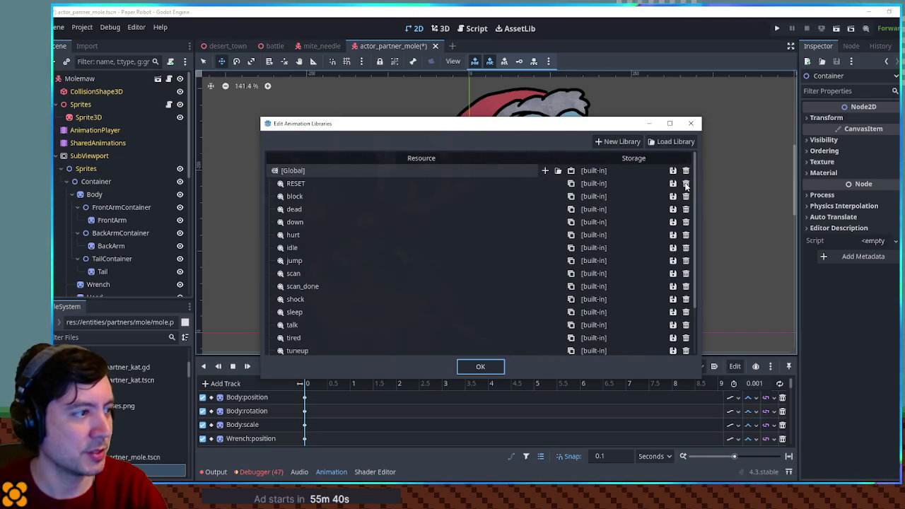
left_click(686, 183)
left_click(689, 183)
left_click(690, 183)
left_click(690, 184)
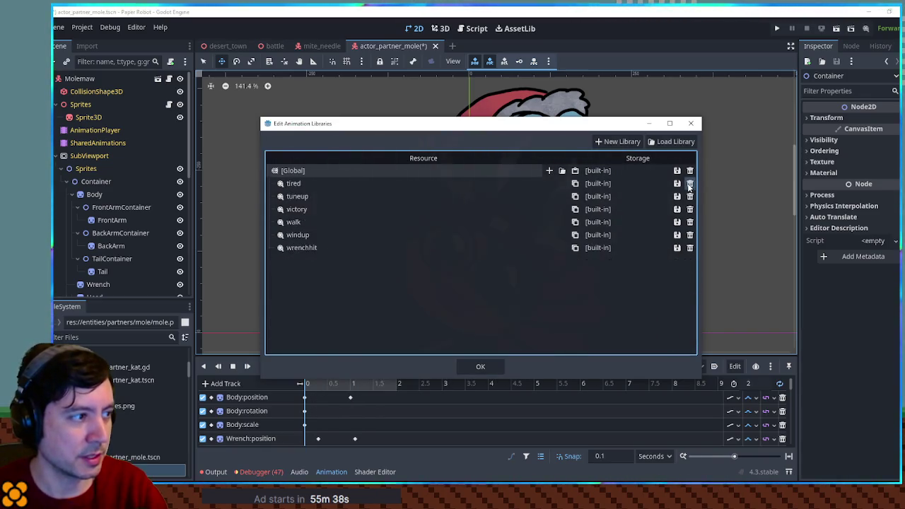
left_click(690, 184)
left_click(690, 183)
left_click(690, 183)
left_click(691, 184)
left_click(691, 183)
left_click(690, 183)
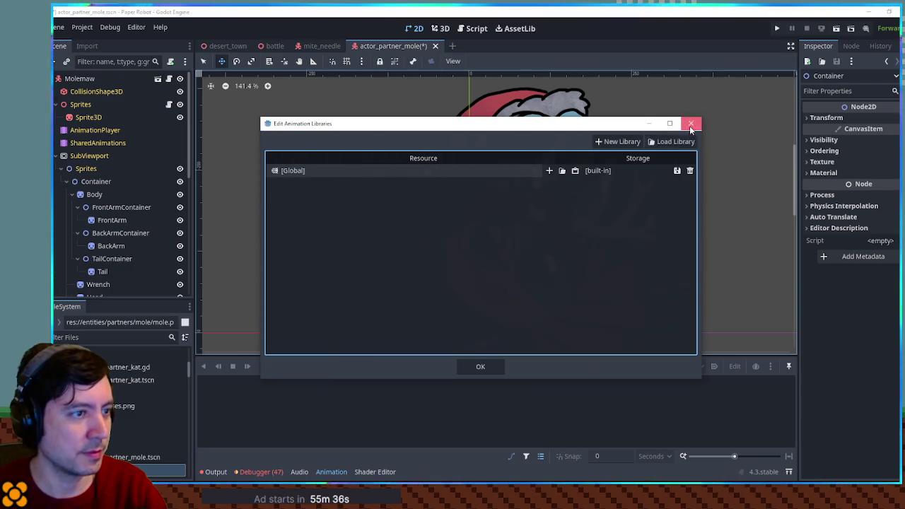
left_click(691, 125)
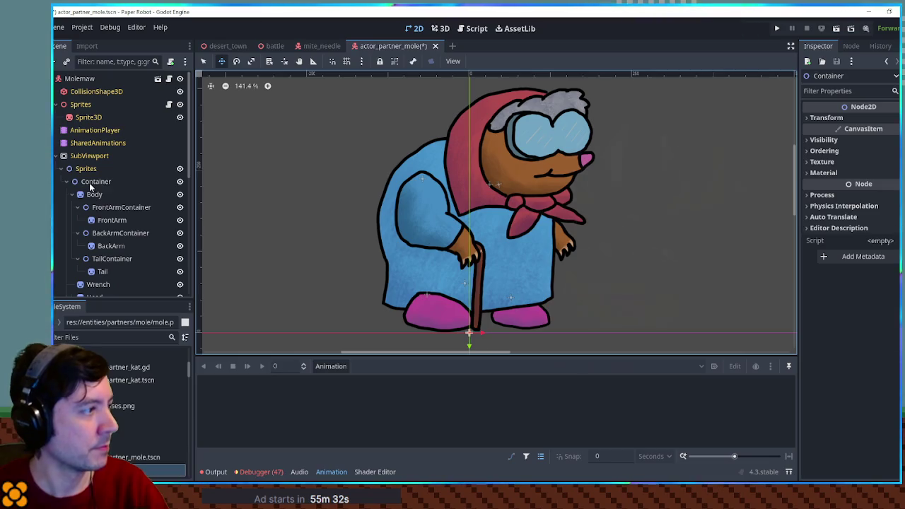
left_click(90, 182)
key("ctrl+z")
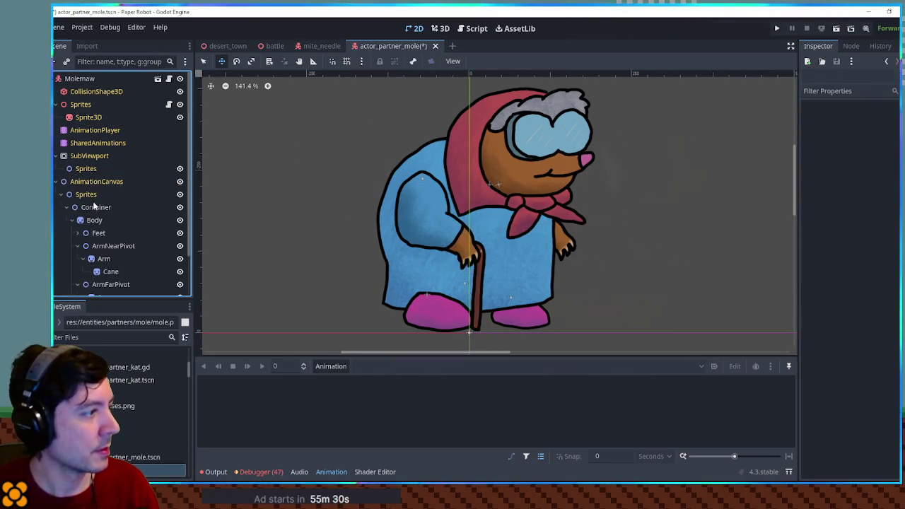
Regroup Container under the SubViewport's Sprites and view the mole in the 3D view
left_click(94, 205)
key("ctrl+z")
key("ctrl+z")
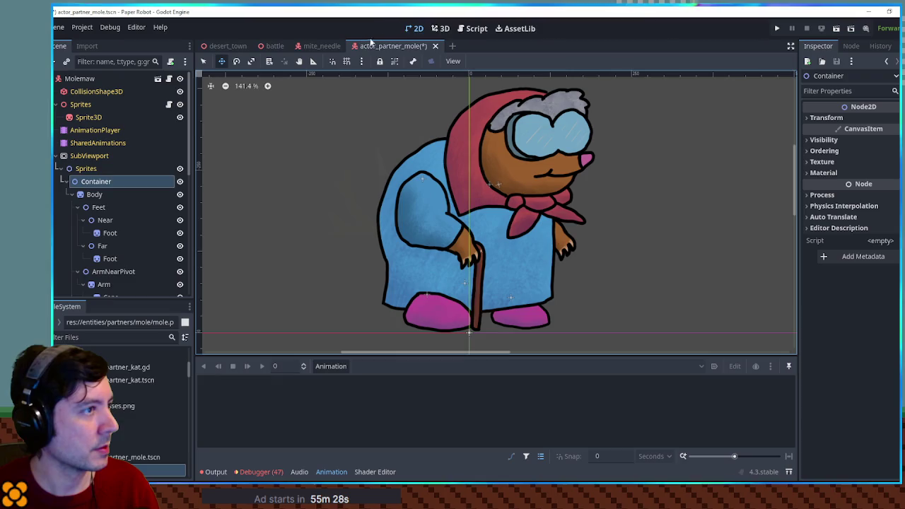
left_click(440, 28)
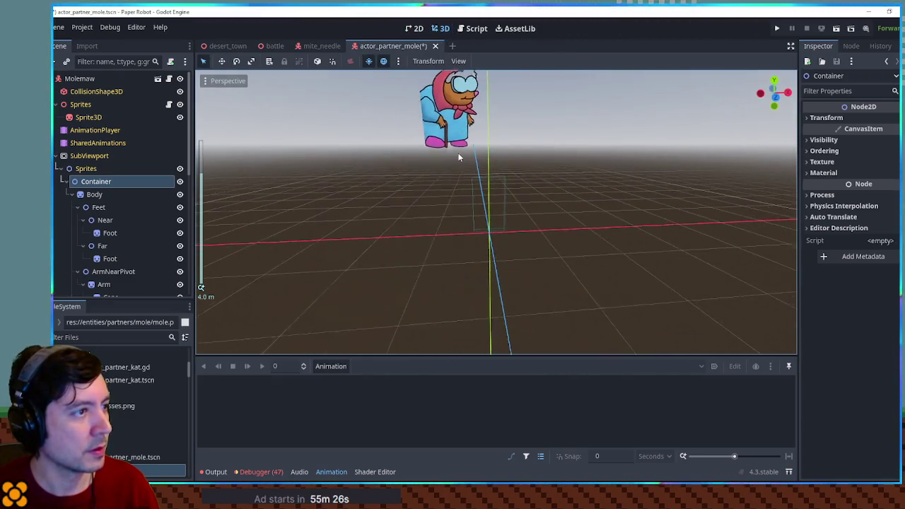
left_click_drag(457, 156, 420, 176)
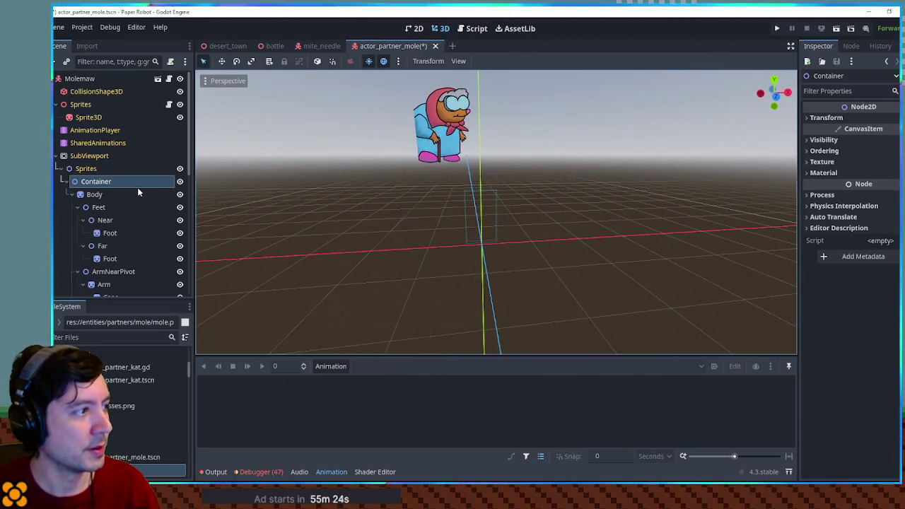
left_click(138, 187)
left_click(133, 178)
left_click(440, 28)
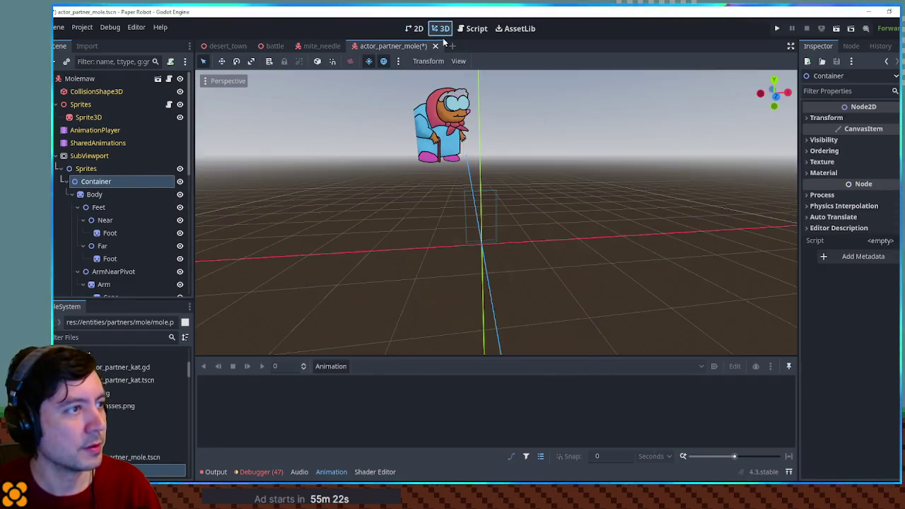
Try several Container x positions (100, 200, 400) and settle on 250
left_click(826, 117)
left_click(877, 130)
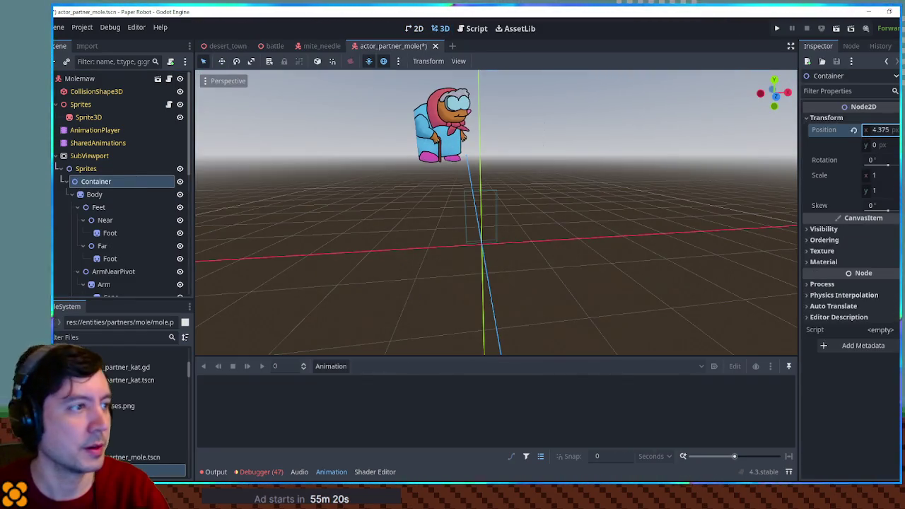
type("100")
key("Return")
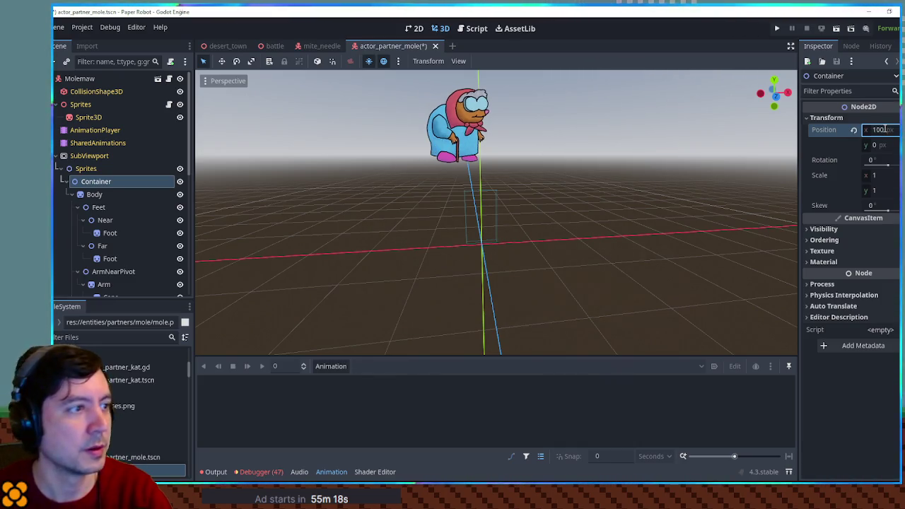
type("200")
key("Return")
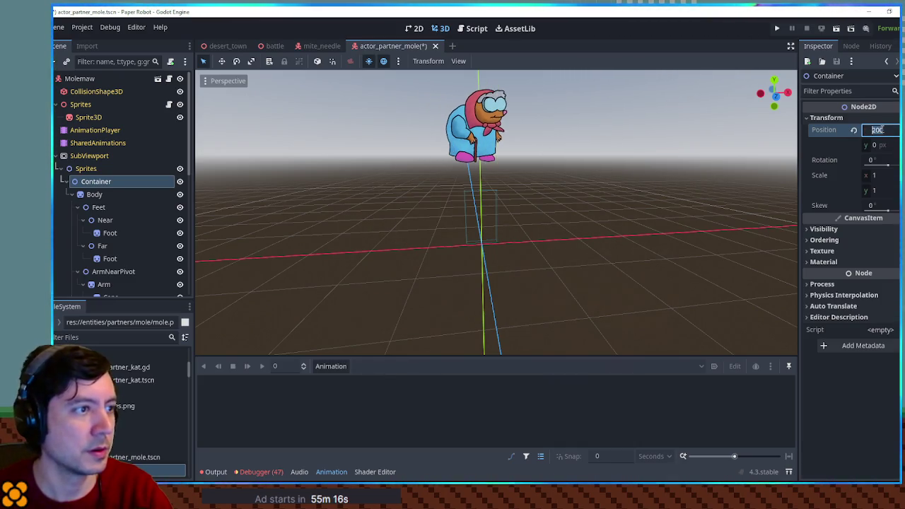
type("400")
key("Return")
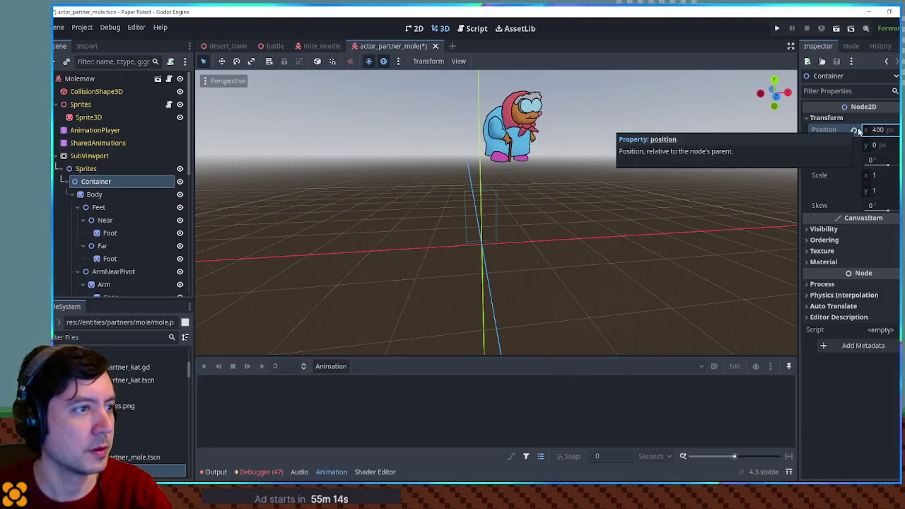
type("200")
key("Return")
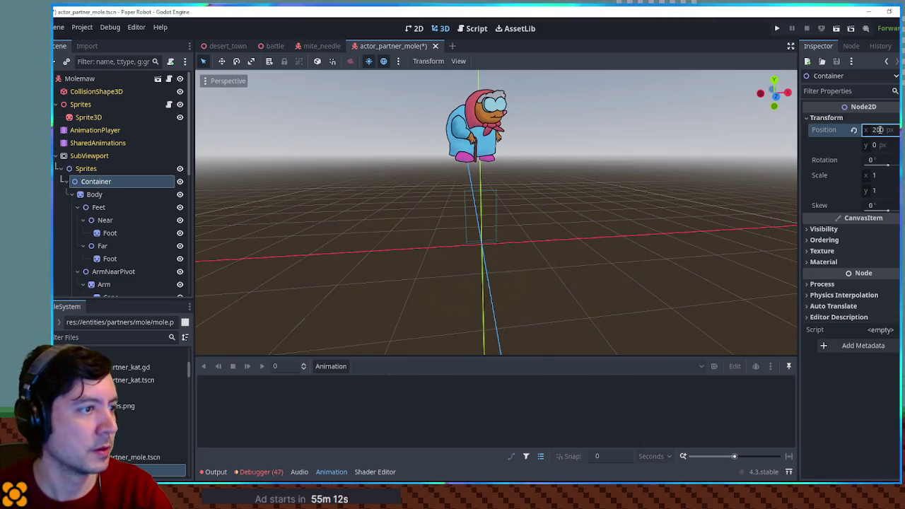
type("250")
key("Return")
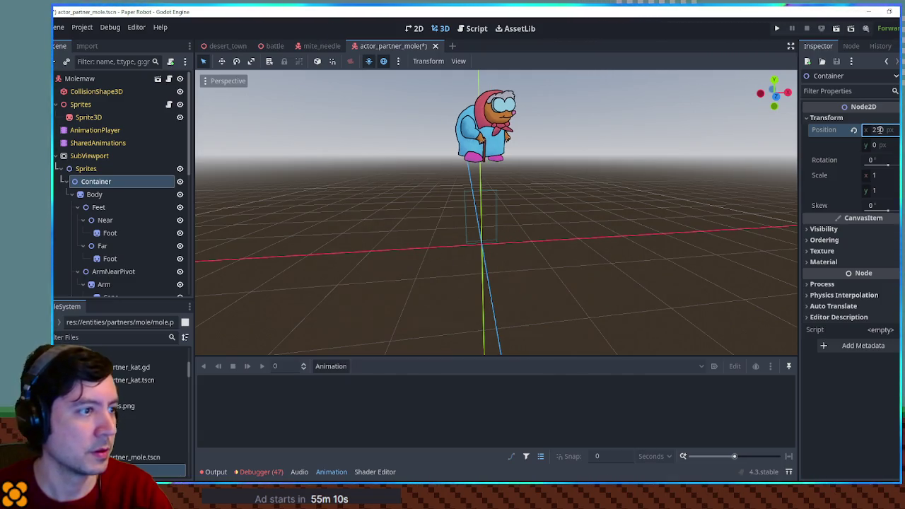
Set Container's y position to about 513 and save the mole scene
left_click(881, 145)
type("100")
key("Return")
type("500")
key("Return")
scroll(572, 198, "up", 3)
scroll(500, 235, "up", 2)
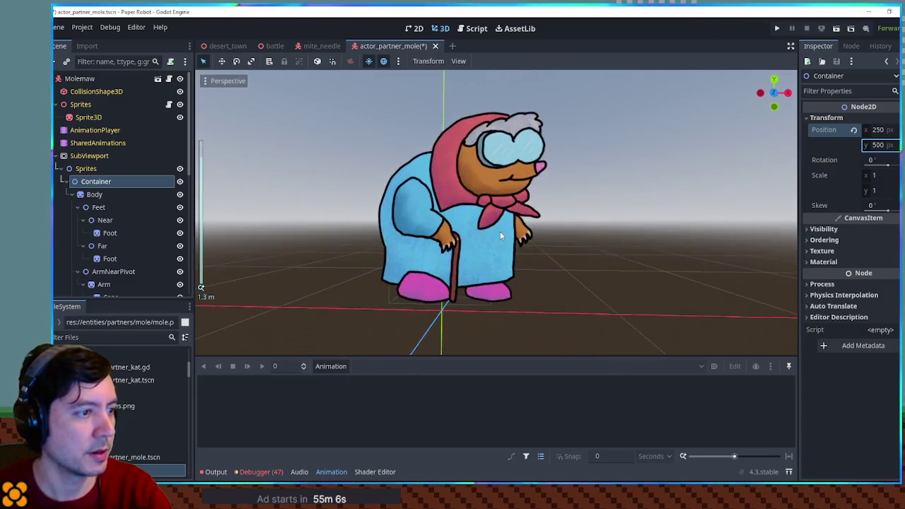
left_click_drag(881, 145, 864, 146)
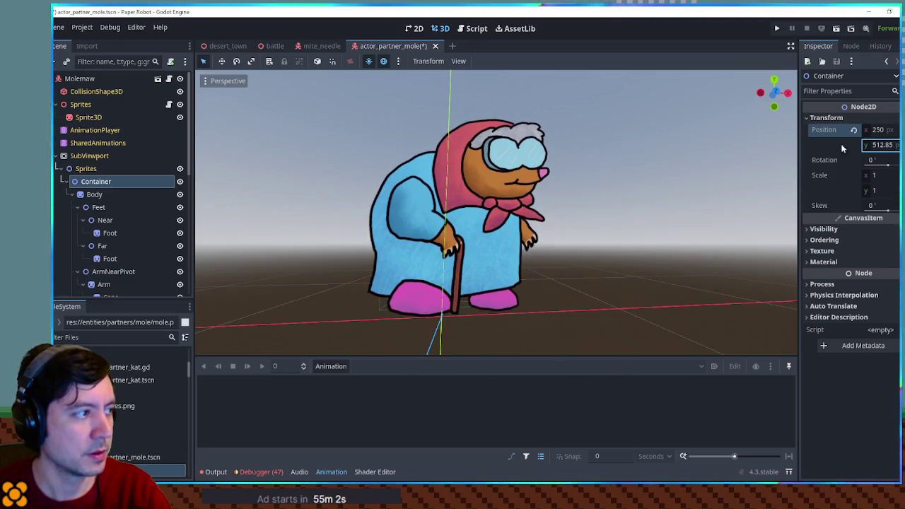
left_click(88, 156)
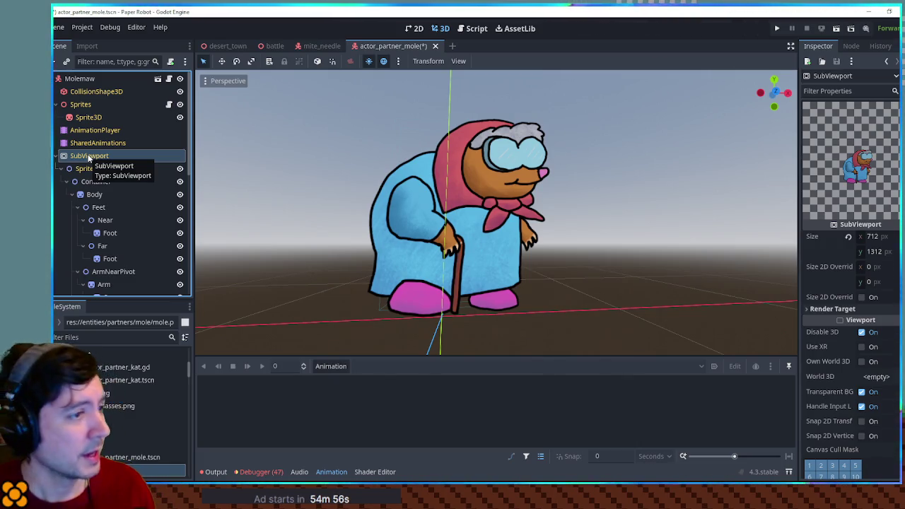
key("ctrl+s")
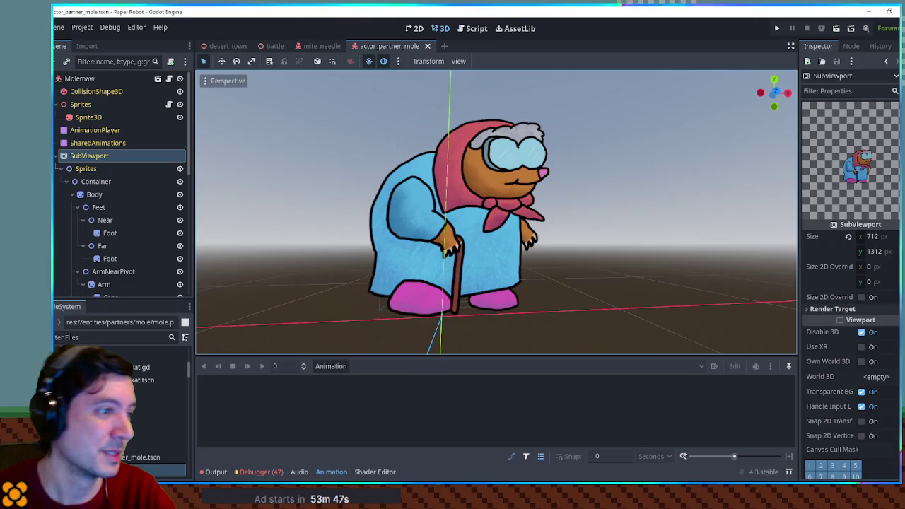
left_click(331, 472)
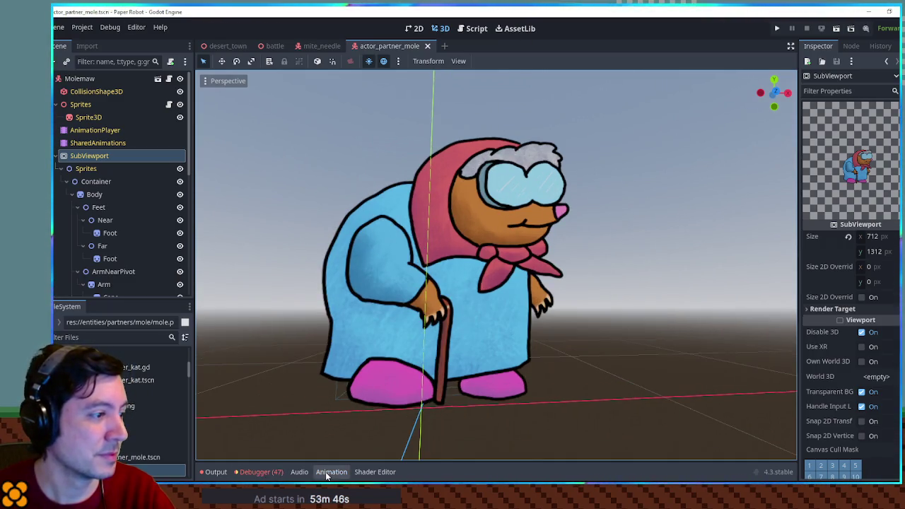
scroll(492, 261, "up", 2)
scroll(491, 261, "up", 2)
scroll(492, 261, "down", 3)
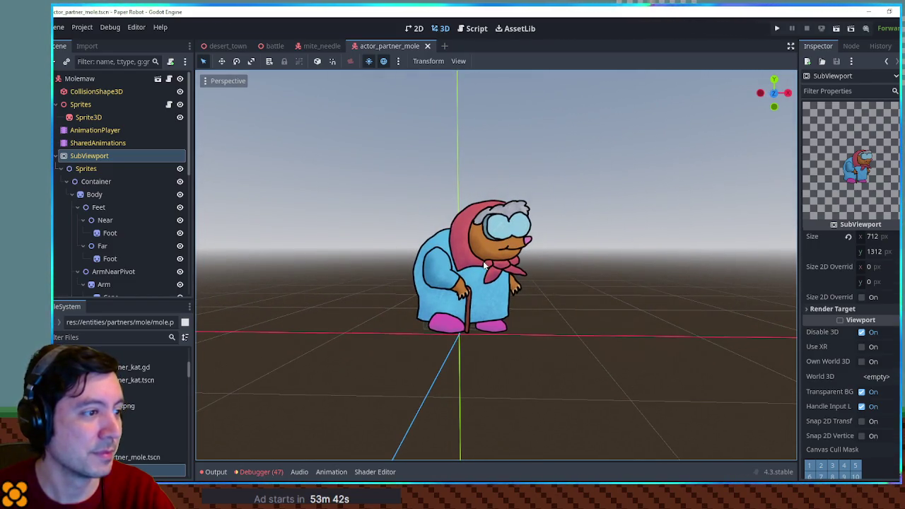
left_click(409, 33)
left_click(446, 32)
scroll(495, 212, "up", 2)
scroll(530, 208, "up", 2)
mouse_move(530, 208)
left_mouse_down()
mouse_move(693, 202)
mouse_move(476, 212)
left_mouse_up()
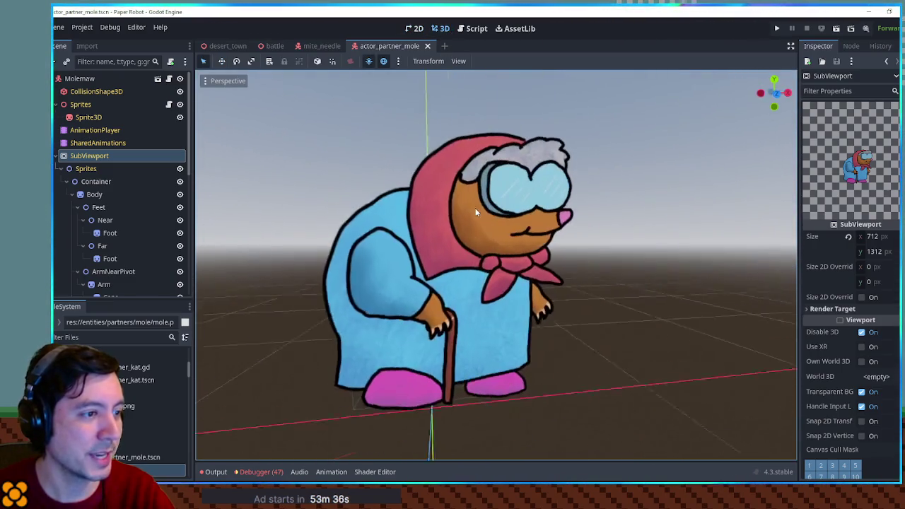
scroll(478, 212, "down", 2)
scroll(484, 213, "down", 2)
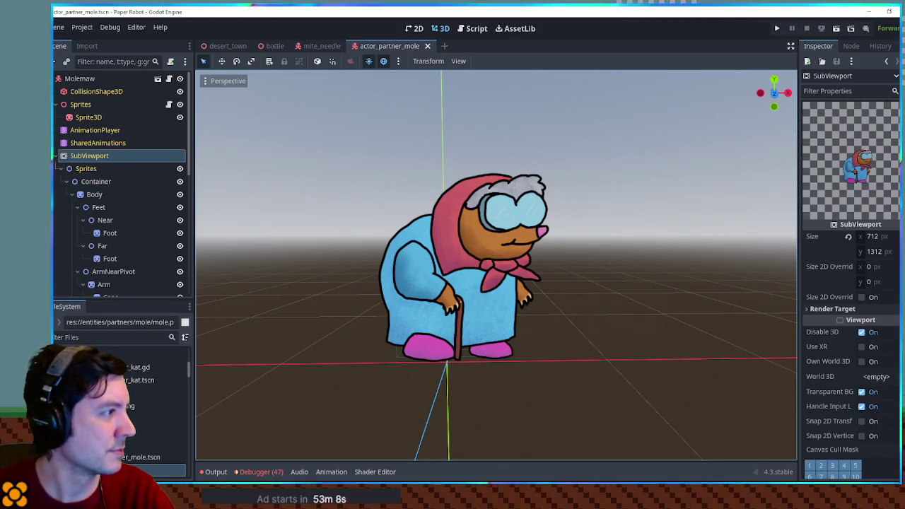
left_click(88, 133)
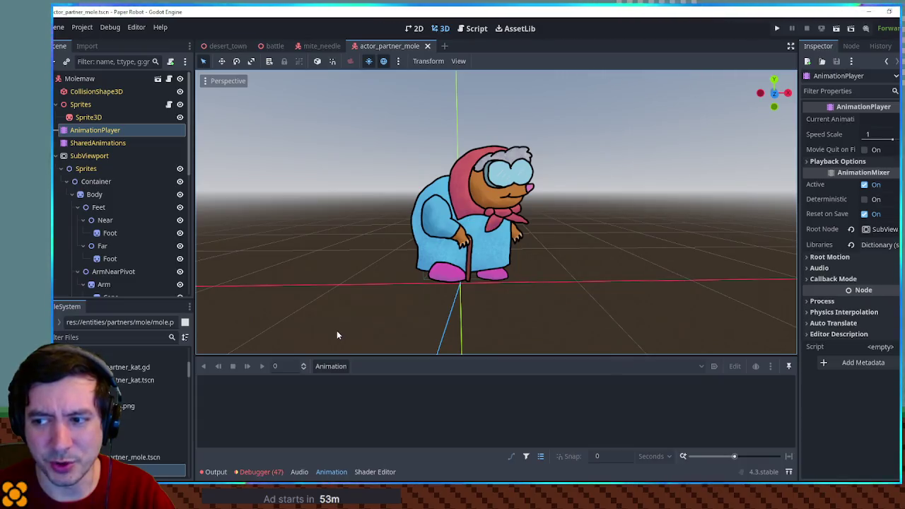